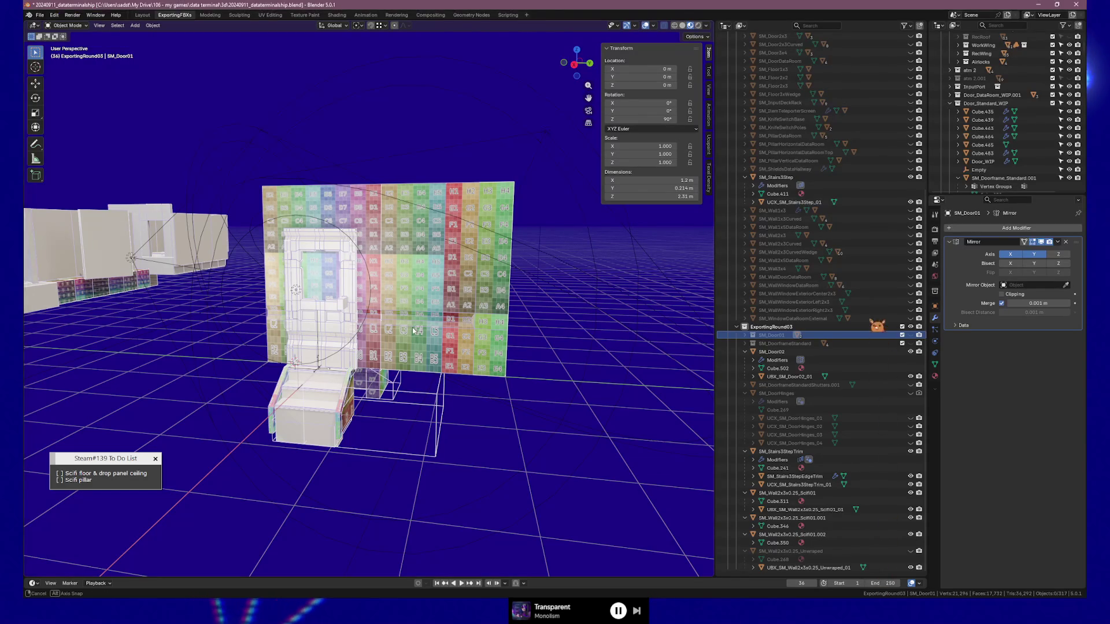
# Move SM_Door02 and its UBX_SM_Door02_01 collision mesh into a new SM_Door02 collection
pyautogui.moveTo(405, 336)
pyautogui.mouseDown(button='middle')
pyautogui.moveTo(324, 324)
pyautogui.moveTo(340, 347)
pyautogui.moveTo(330, 336)
pyautogui.mouseUp(button='middle')
pyautogui.click(775, 351)
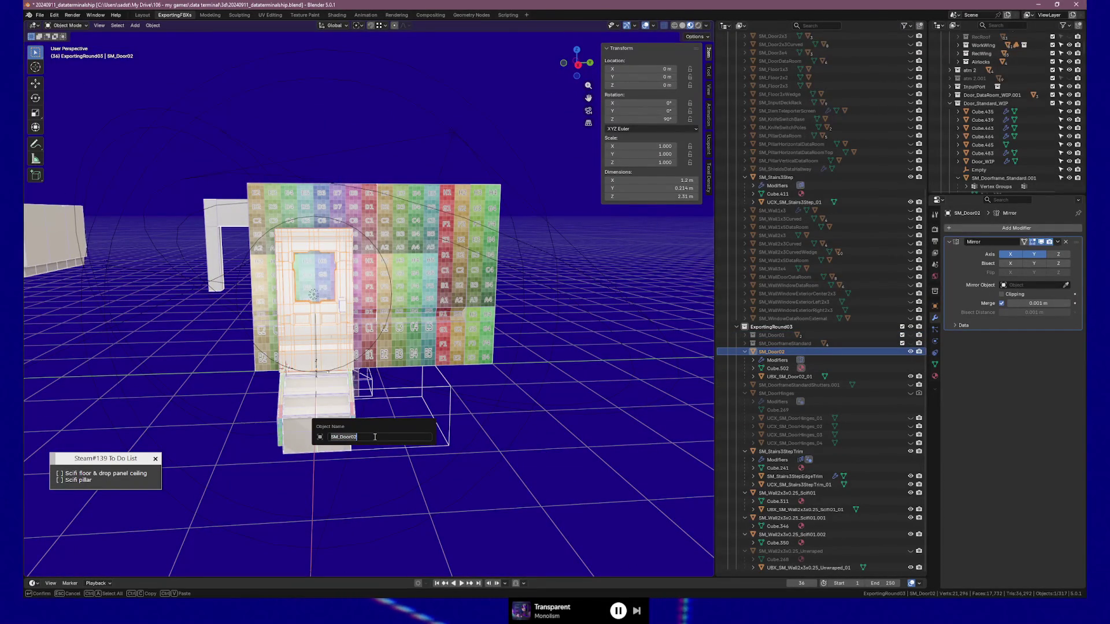
pyautogui.keyDown('ctrl'); pyautogui.click(807, 377); pyautogui.keyUp('ctrl')
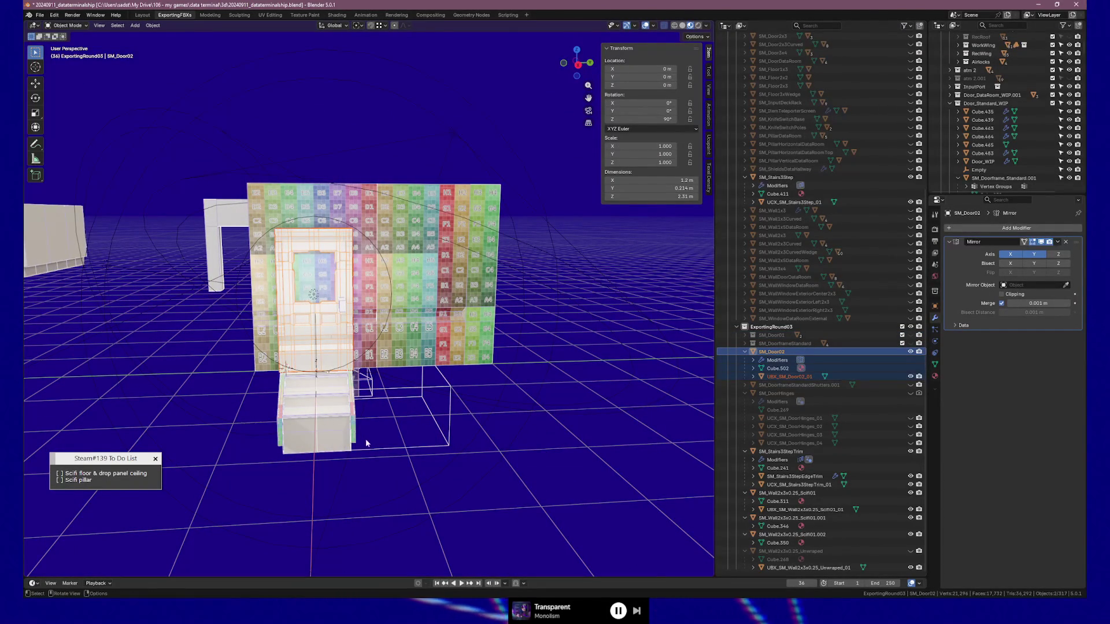
pyautogui.press('m')
pyautogui.click(359, 431)
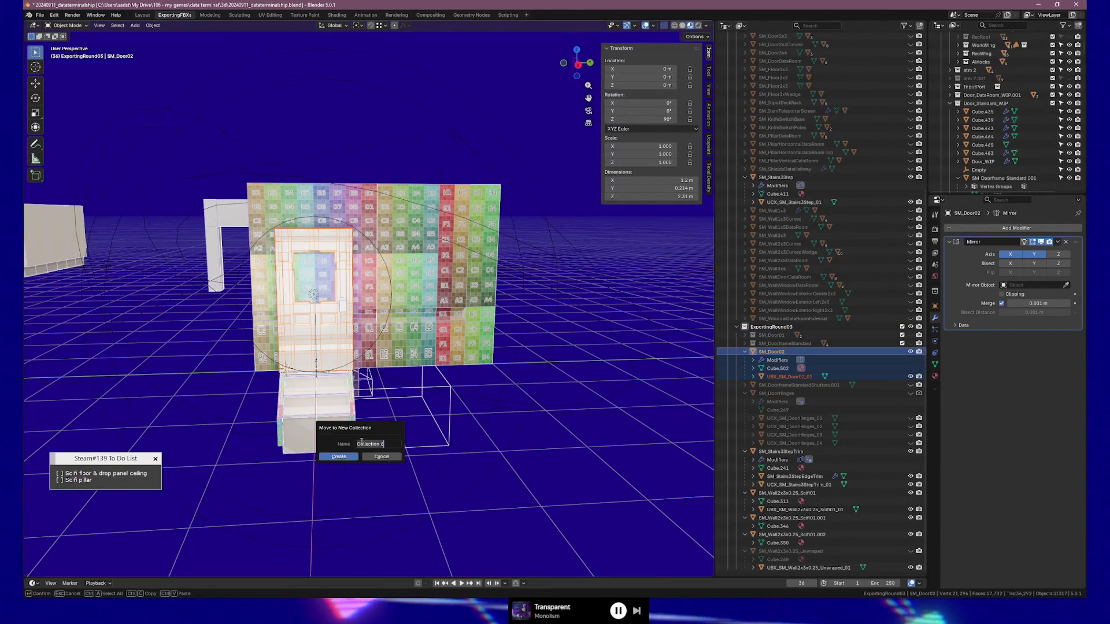
pyautogui.write('SM_Door02')
pyautogui.click(338, 457)
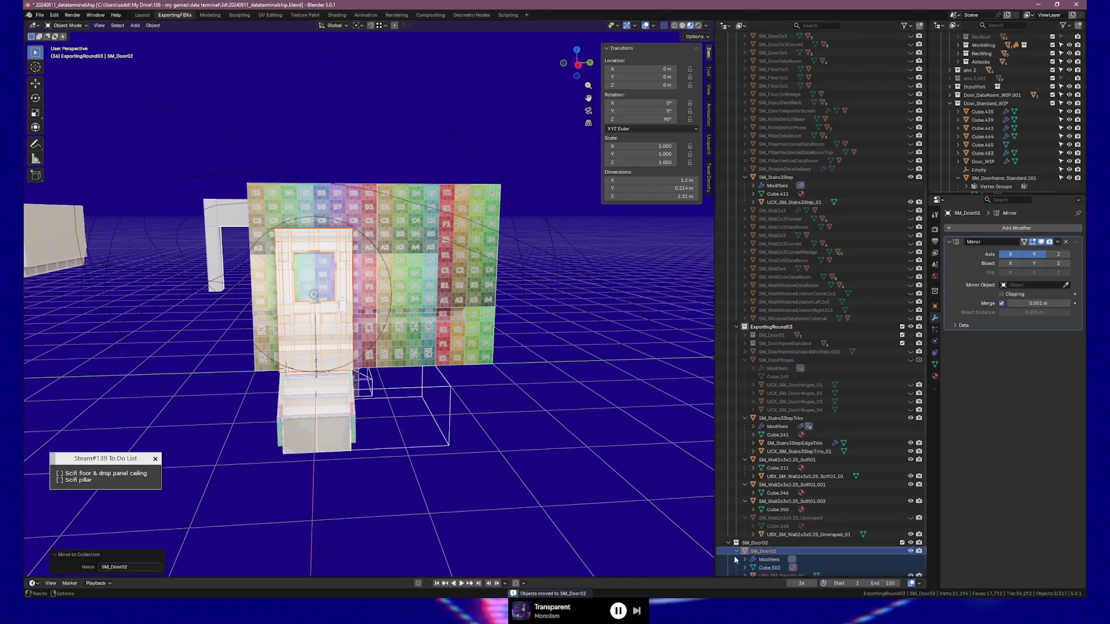
# Nest the SM_Door02 collection inside ExportingRound03, hide it and collapse it
pyautogui.click(754, 543)
pyautogui.moveTo(755, 543); pyautogui.dragTo(770, 327)
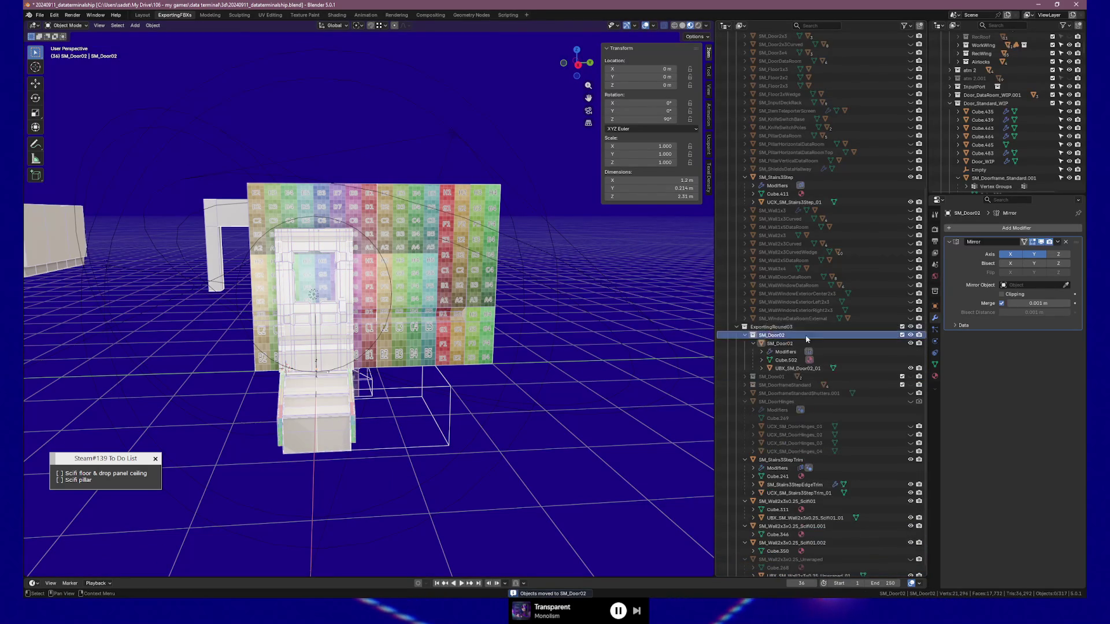
pyautogui.press('h')
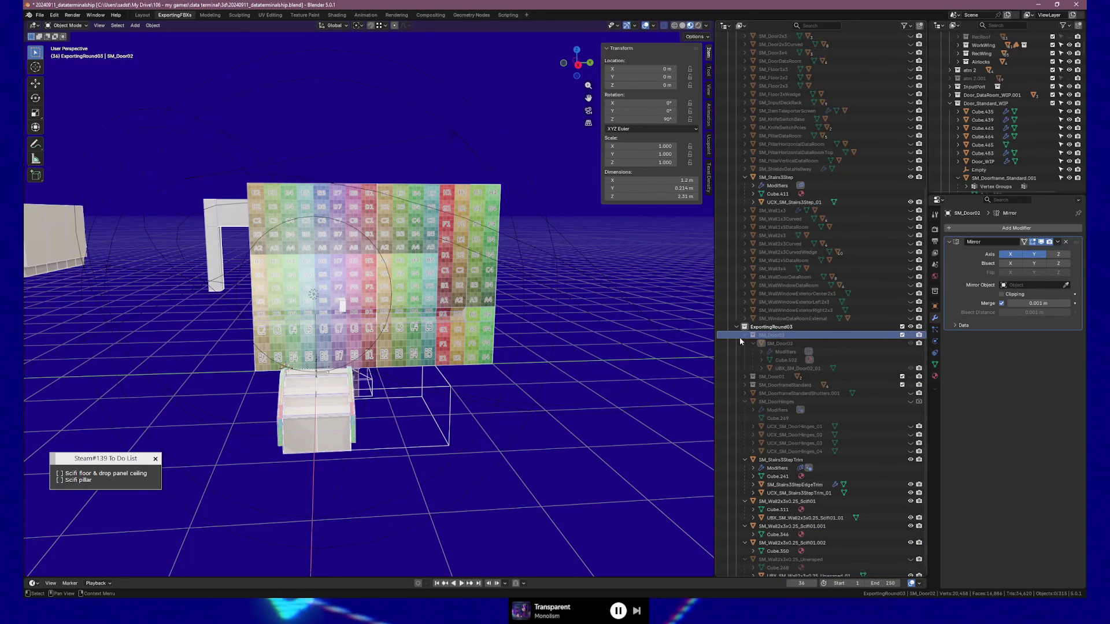
pyautogui.click(746, 337)
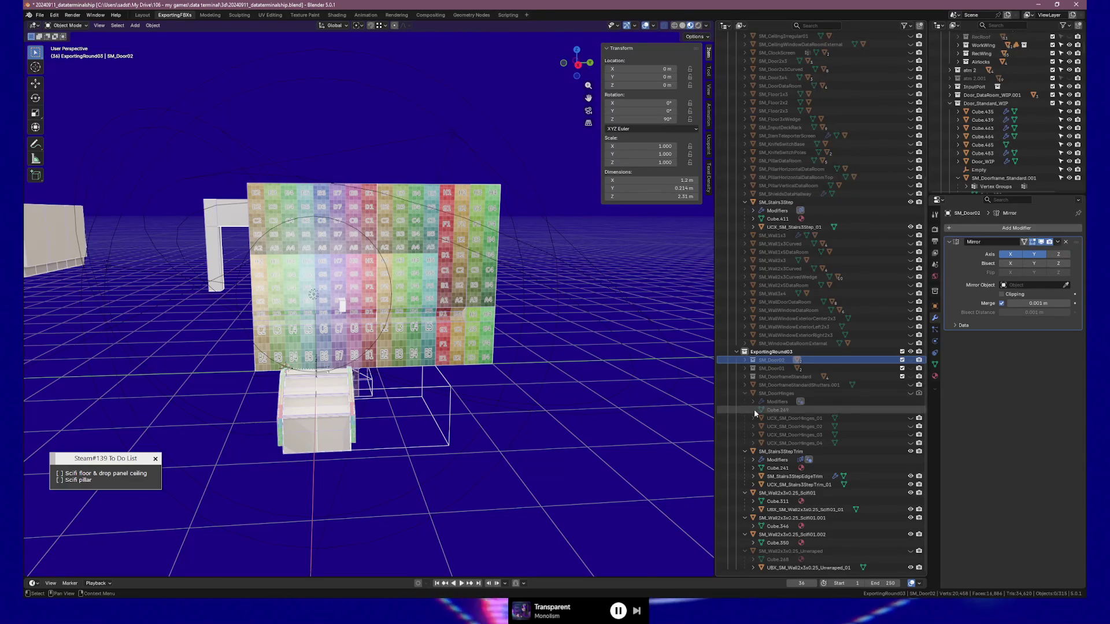
# Unhide and select SM_DoorframeStandardShutters.001, orbiting in close to the shutters
pyautogui.click(911, 385)
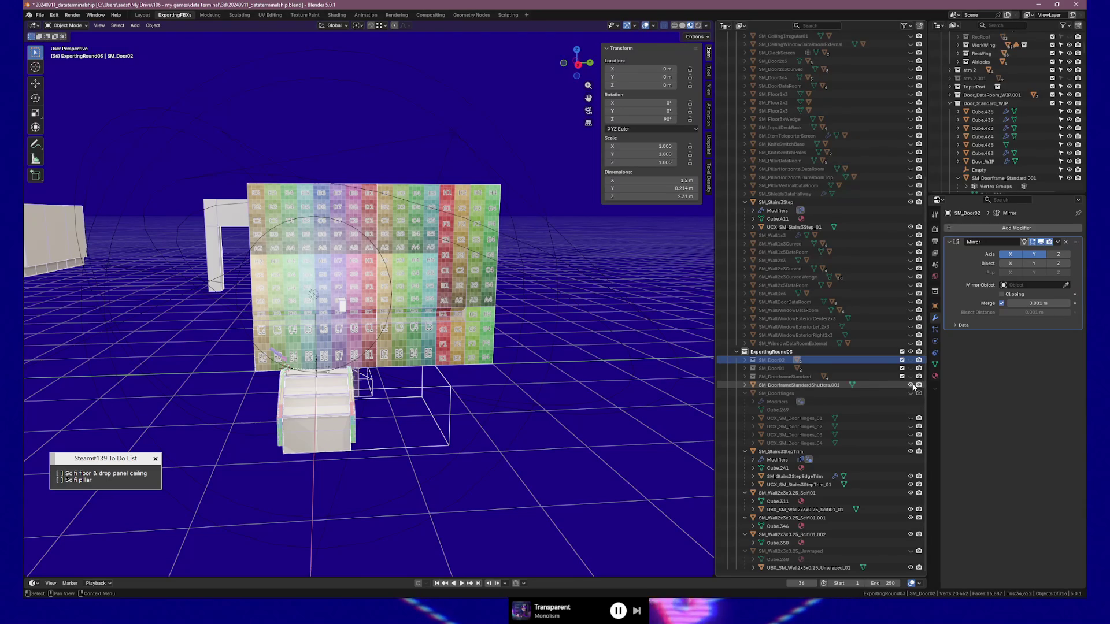
pyautogui.click(820, 385)
pyautogui.moveTo(518, 342)
pyautogui.mouseDown(button='middle')
pyautogui.moveTo(413, 341)
pyautogui.moveTo(477, 335)
pyautogui.moveTo(371, 374)
pyautogui.moveTo(376, 391)
pyautogui.moveTo(333, 399)
pyautogui.mouseUp(button='middle')
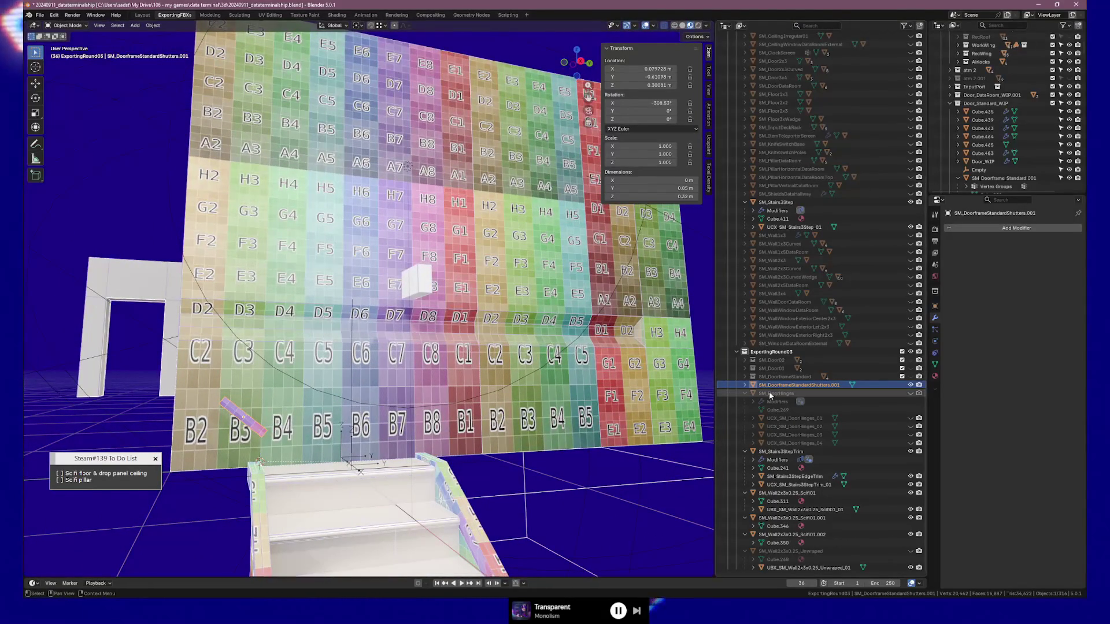
# Delete SM_DoorframeStandardShutters.001, then unhide and select SM_DoorHinges to inspect the hinges
pyautogui.click(745, 386)
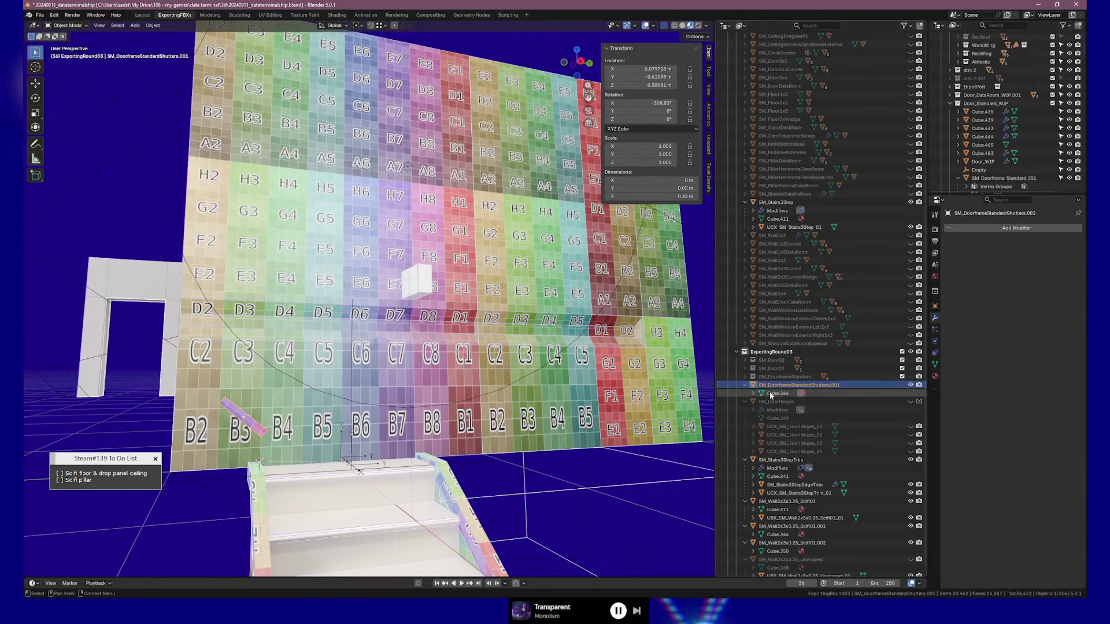
pyautogui.press('Delete')
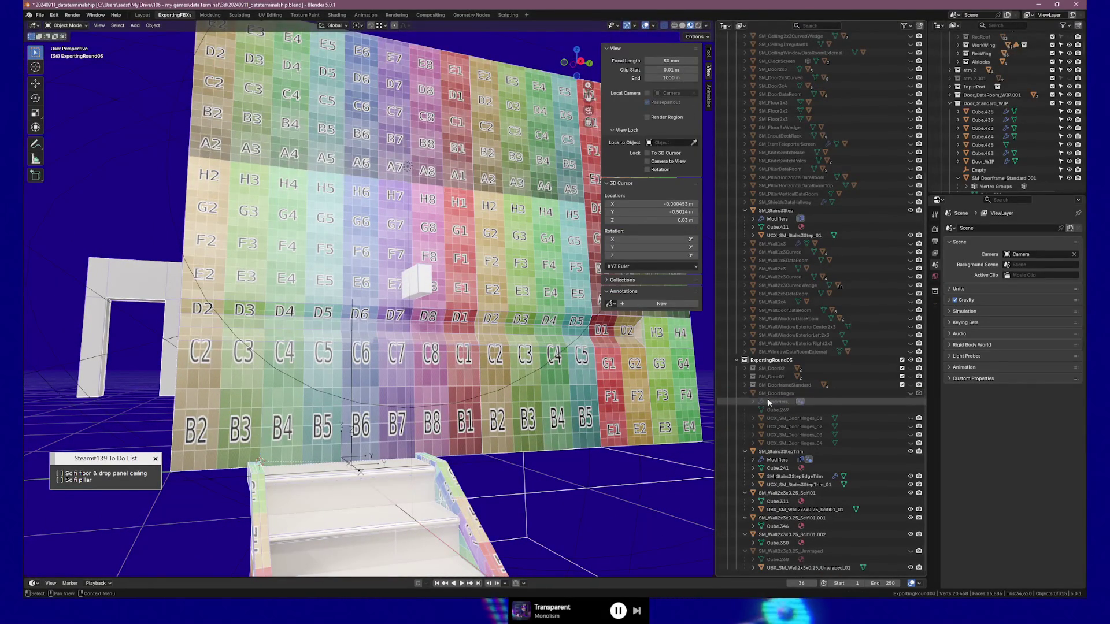
pyautogui.click(911, 394)
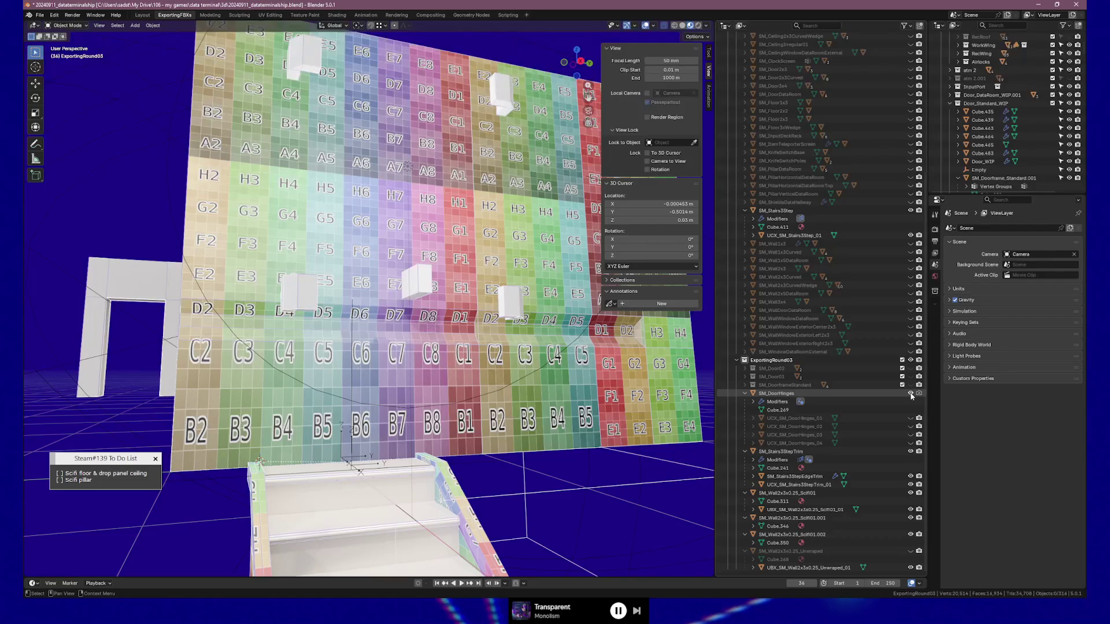
pyautogui.click(779, 395)
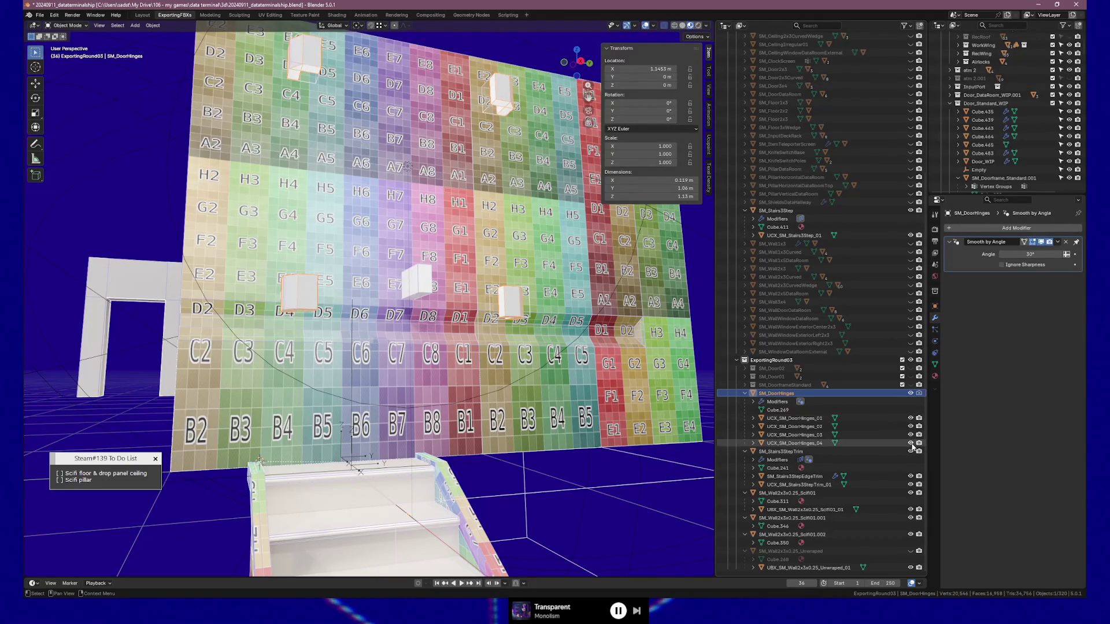
pyautogui.moveTo(481, 387)
pyautogui.mouseDown(button='middle')
pyautogui.moveTo(520, 377)
pyautogui.moveTo(447, 399)
pyautogui.moveTo(489, 395)
pyautogui.mouseUp(button='middle')
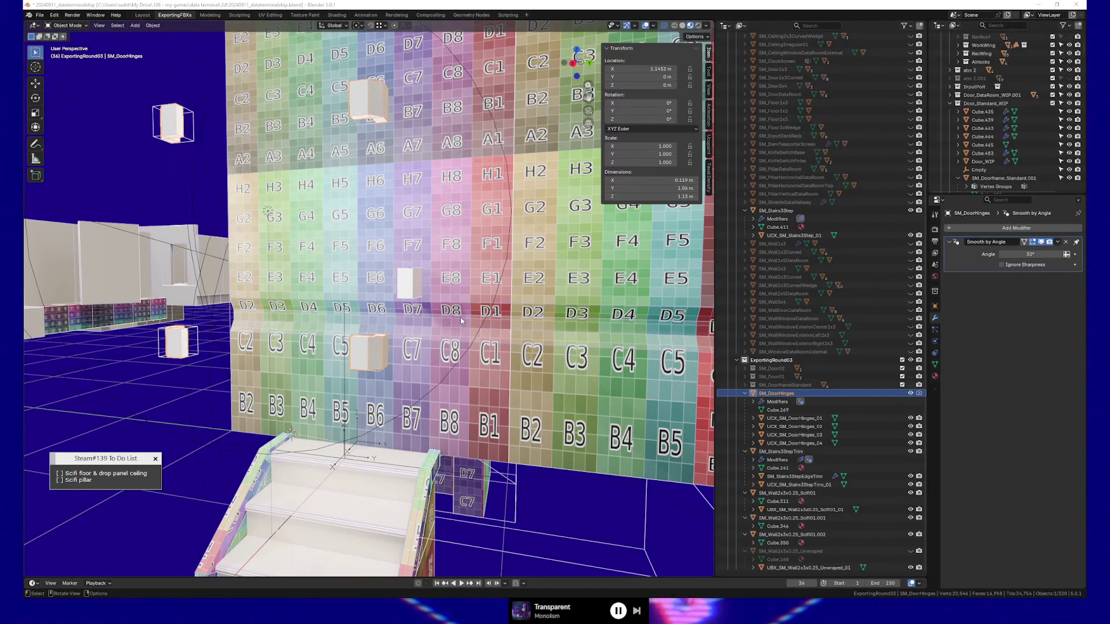
pyautogui.hotkey('alt', 'Tab')
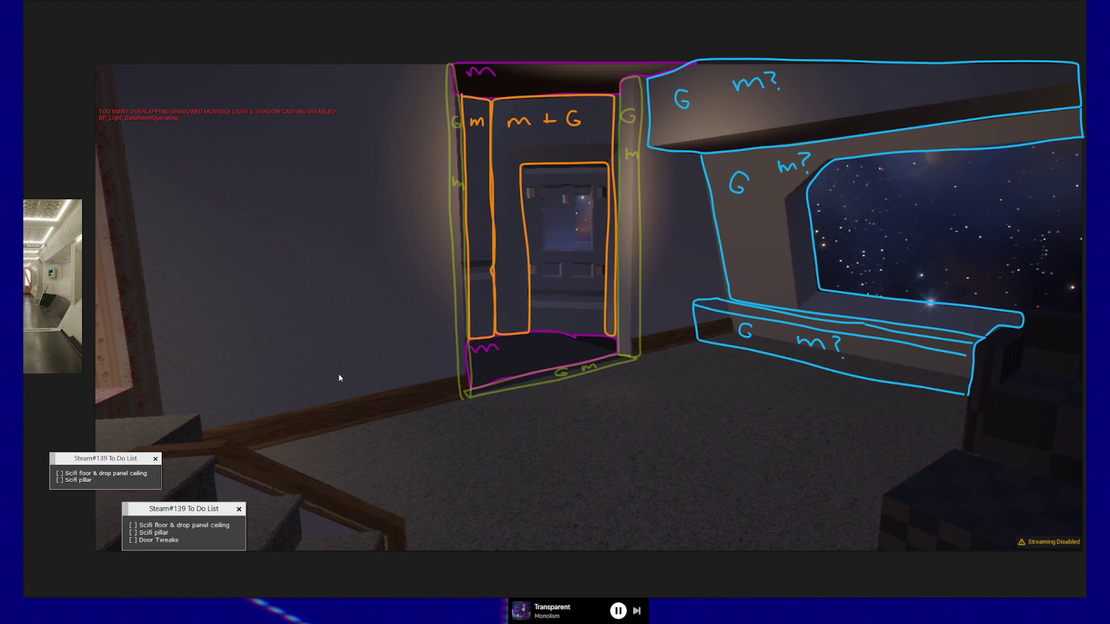
# Leave the annotated doorway reference image and return to Blender
pyautogui.hotkey('alt', 'Tab')
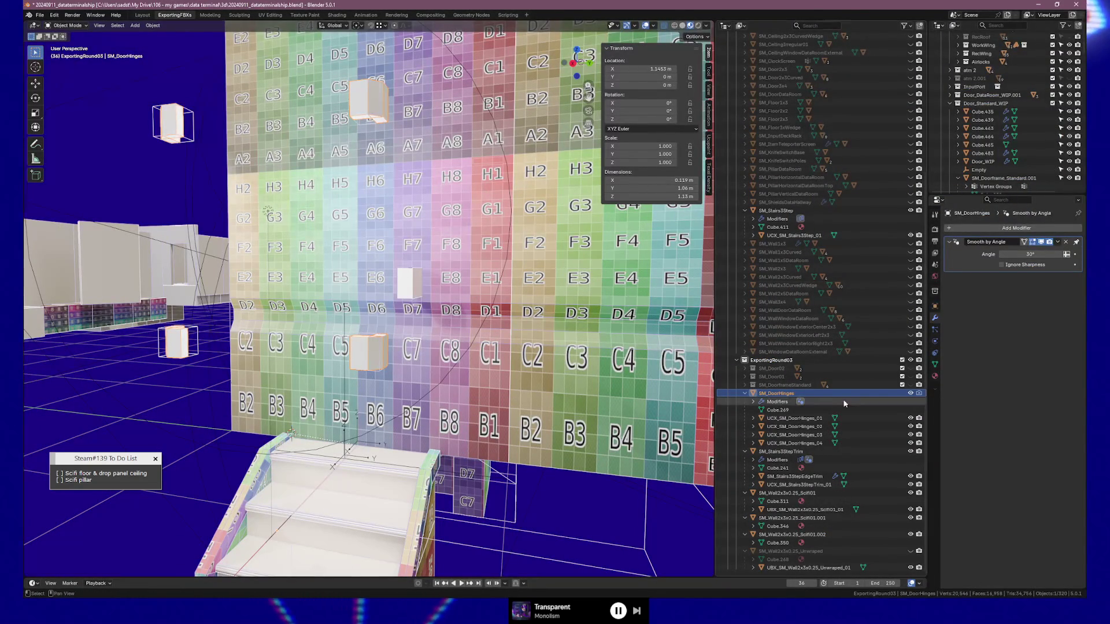
# Move SM_DoorHinges and its four UCX cubes into a new SM_DoorHinges collection
pyautogui.keyDown('shift'); pyautogui.click(793, 443); pyautogui.keyUp('shift')
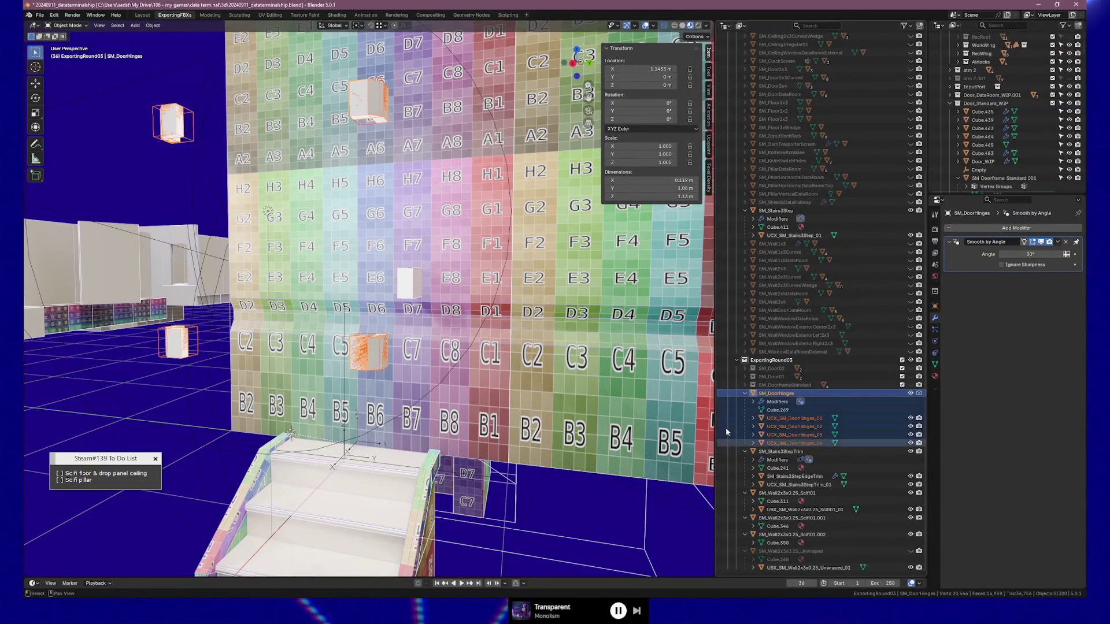
pyautogui.press('m')
pyautogui.click(207, 404)
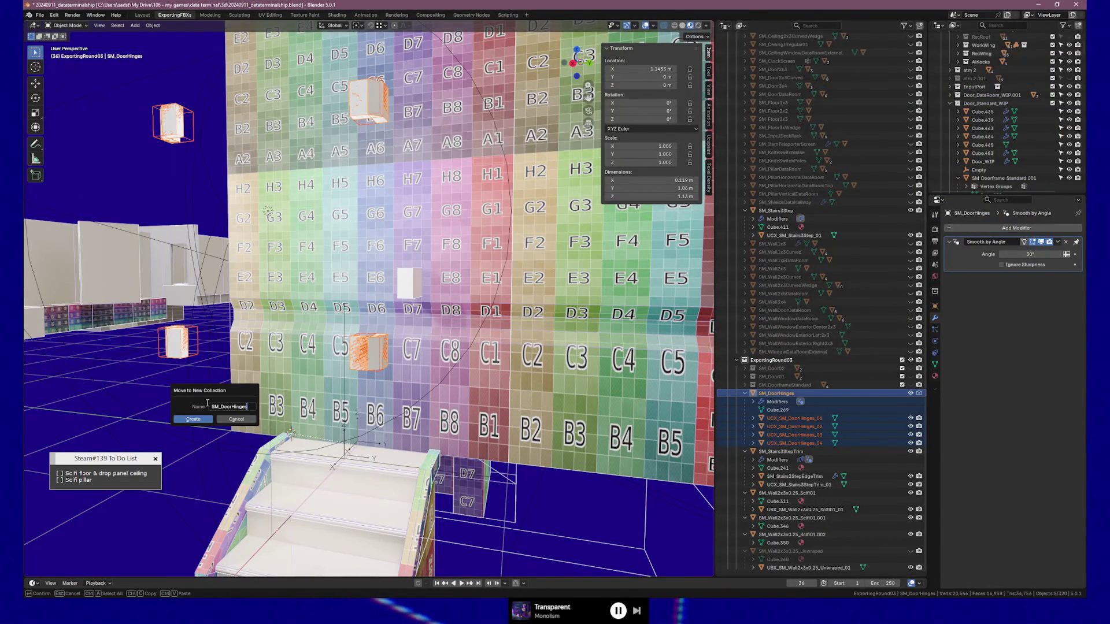
pyautogui.click(193, 419)
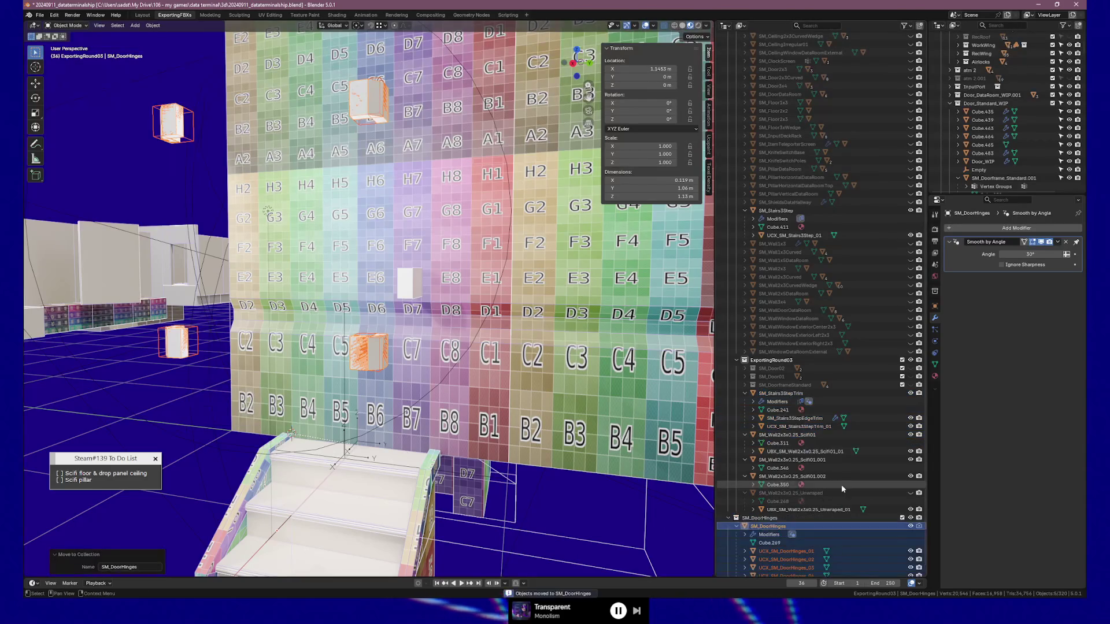
# Hide the SM_DoorHinges collection and nest it inside ExportingRound03
pyautogui.click(910, 526)
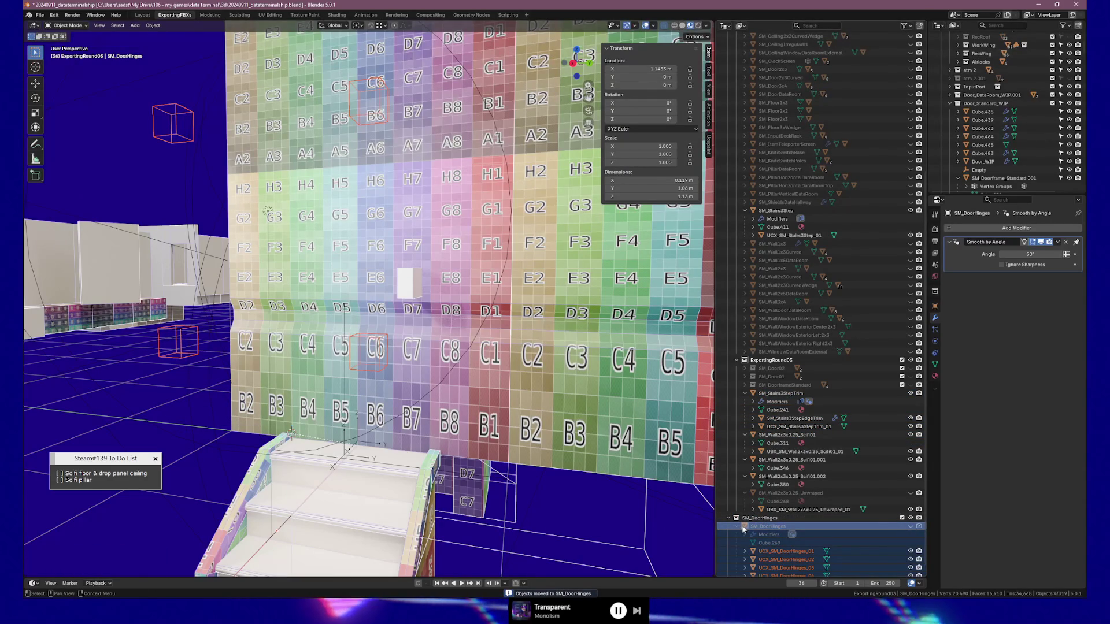
pyautogui.scroll(2, 762, 559)
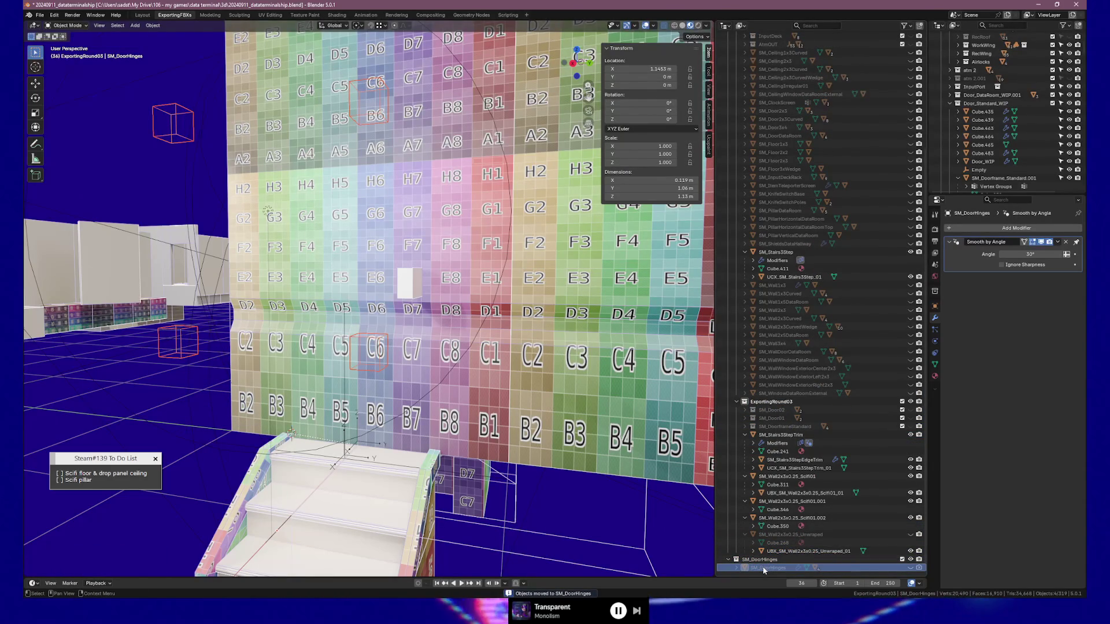
pyautogui.click(738, 569)
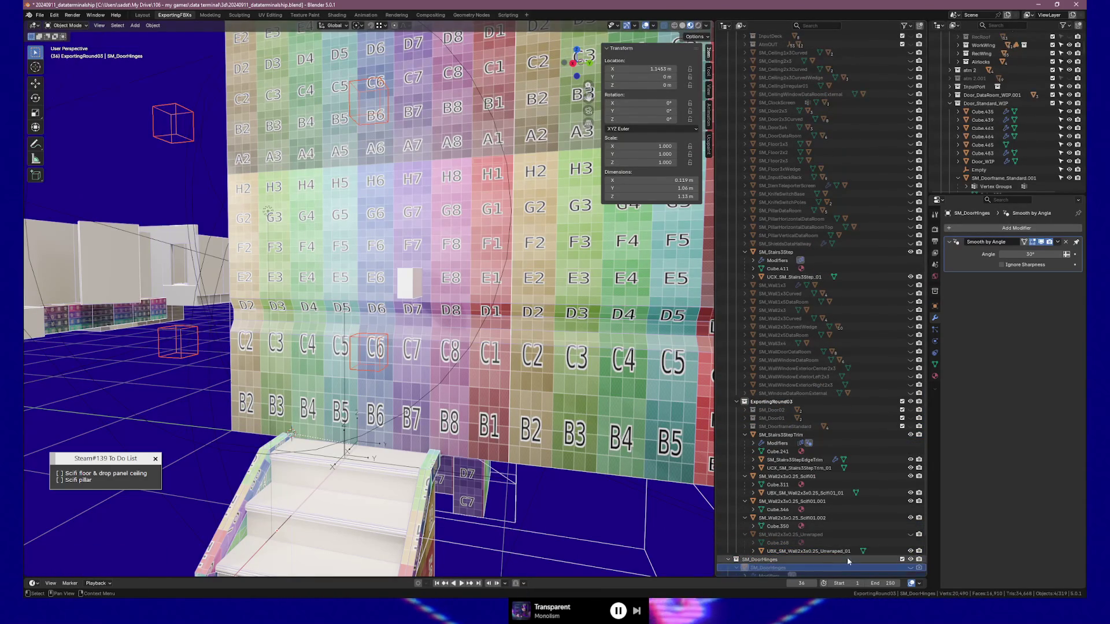
pyautogui.scroll(-2, 847, 557)
pyautogui.click(910, 534)
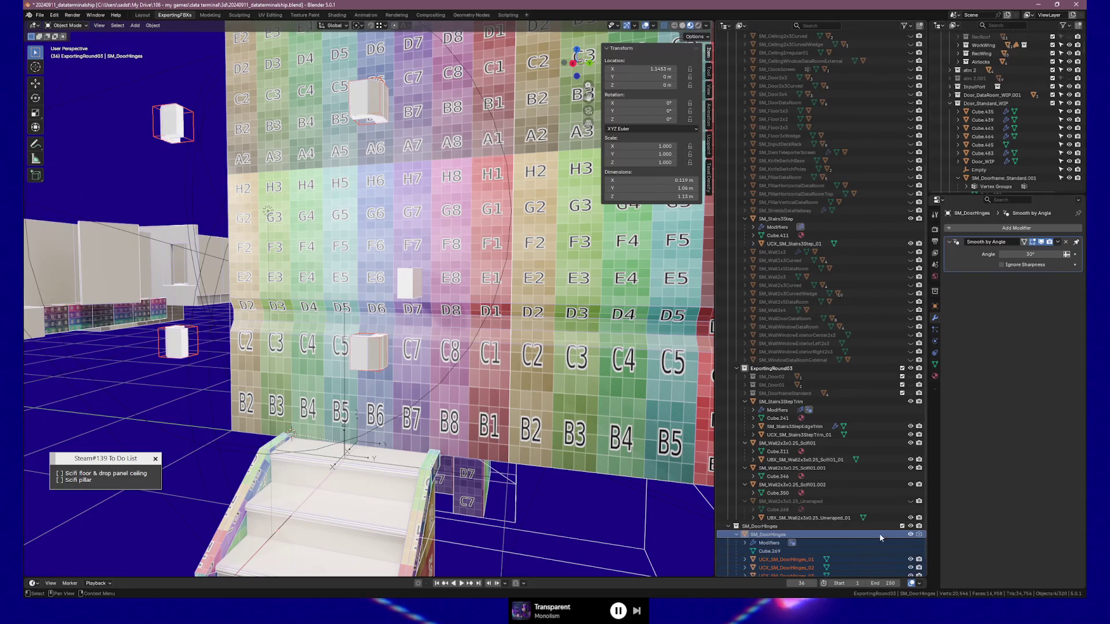
pyautogui.click(729, 527)
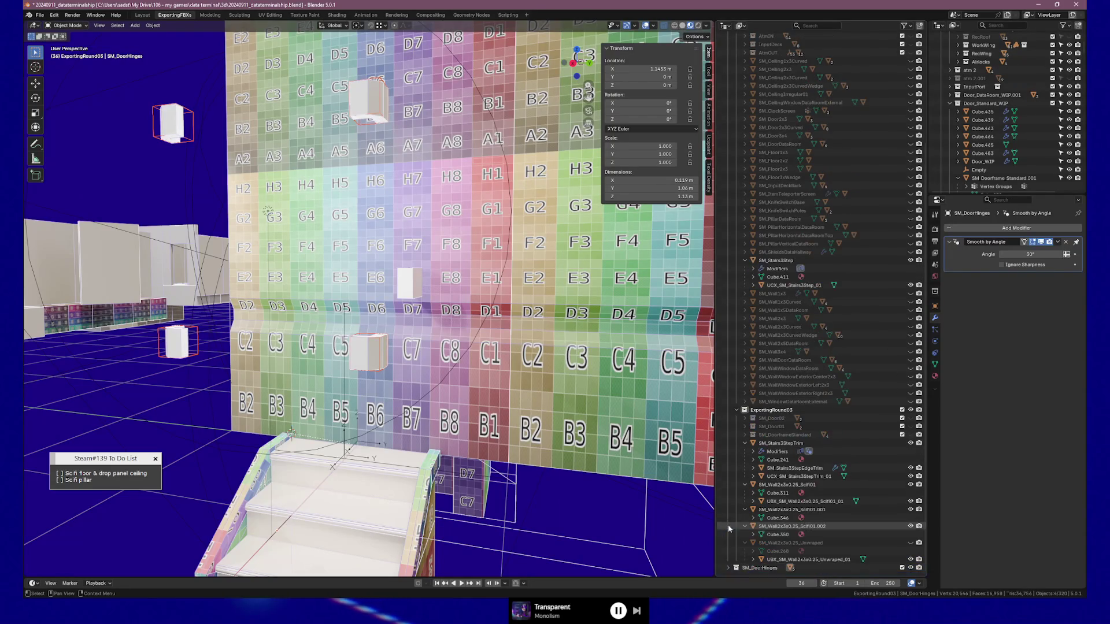
pyautogui.click(911, 568)
pyautogui.moveTo(760, 568); pyautogui.dragTo(762, 412)
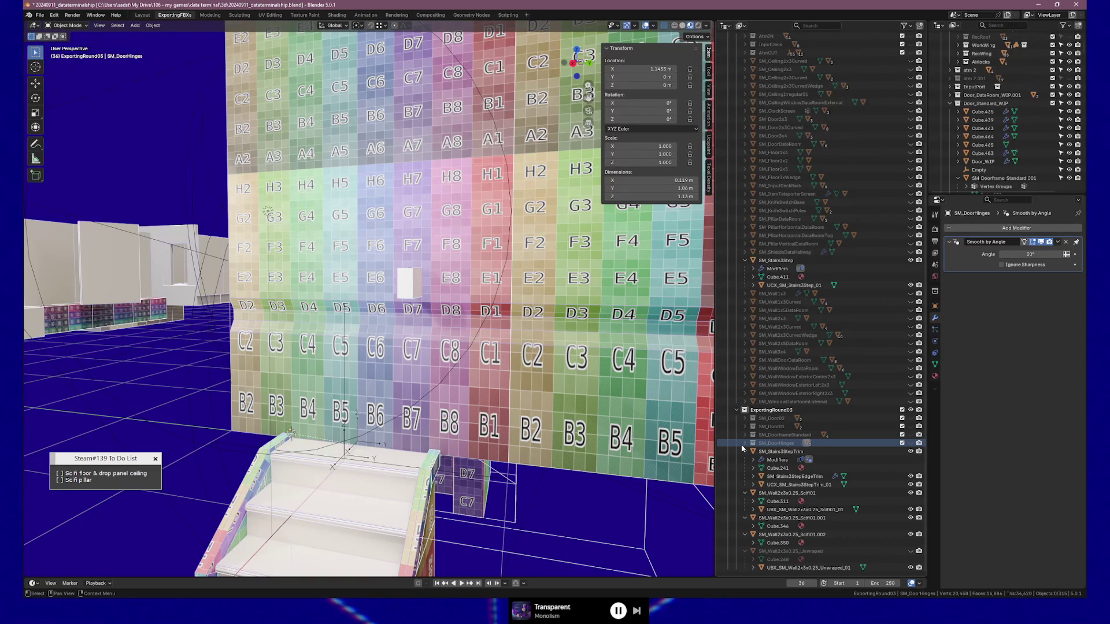
# Select SM_Stairs3StepTrim together with its child trim and collision objects
pyautogui.moveTo(477, 299)
pyautogui.mouseDown(button='middle')
pyautogui.moveTo(325, 339)
pyautogui.moveTo(563, 465)
pyautogui.mouseUp(button='middle')
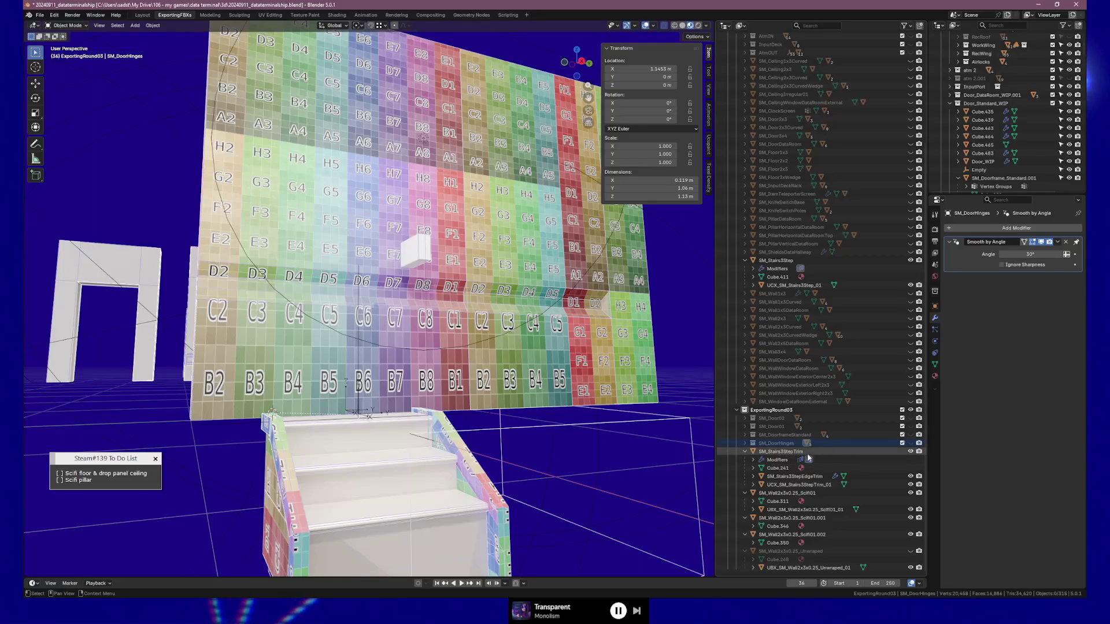
pyautogui.click(781, 452)
pyautogui.moveTo(509, 433); pyautogui.dragTo(446, 425, button='middle')
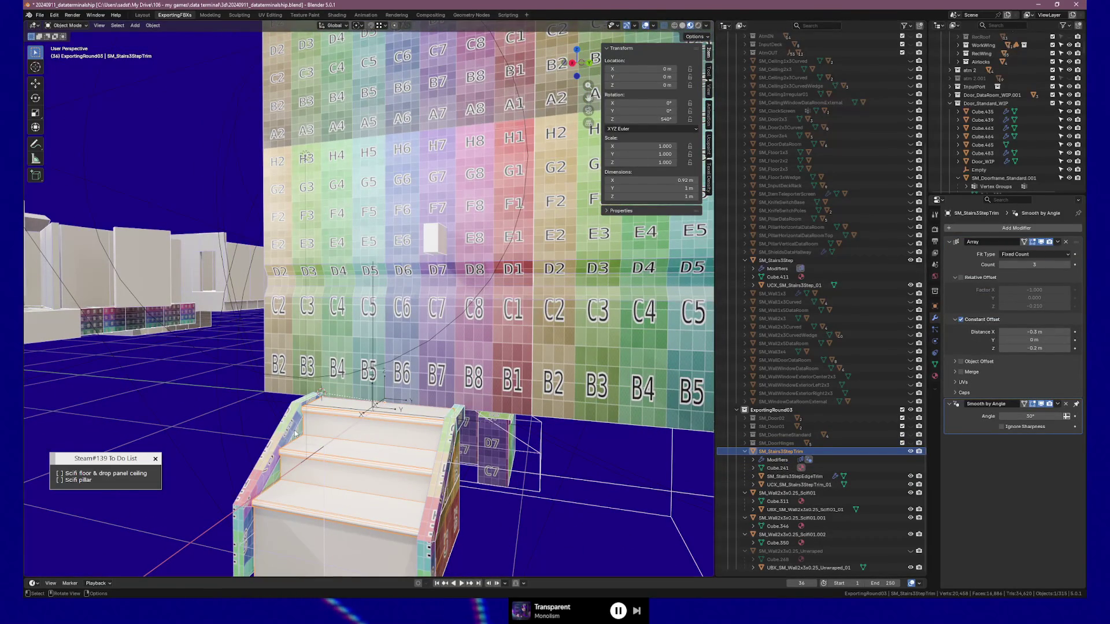
pyautogui.press('F2')
pyautogui.press('Escape')
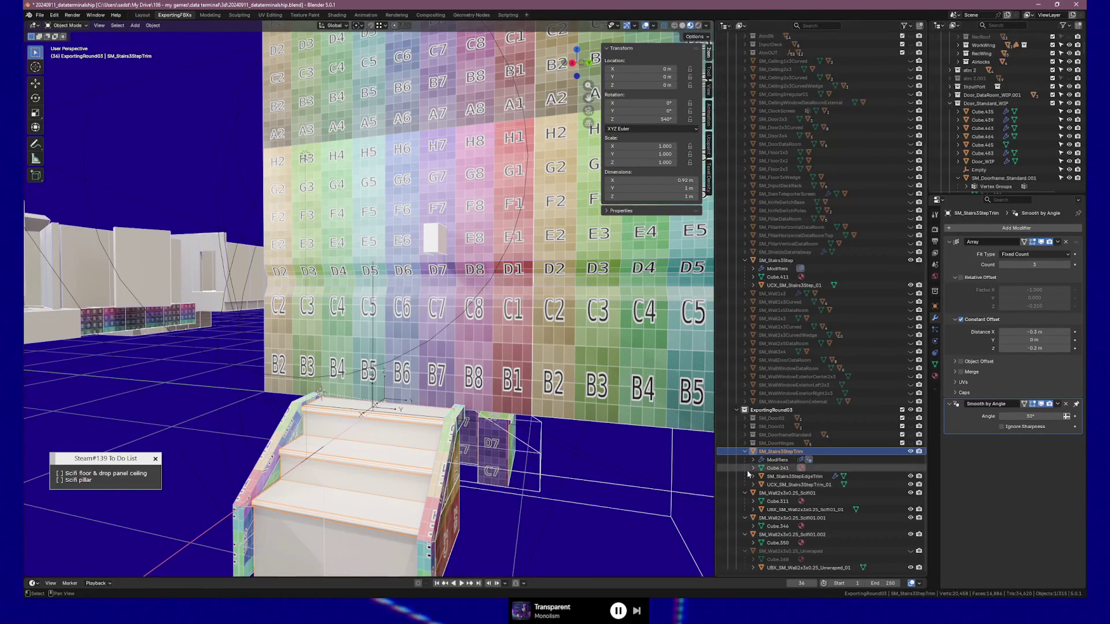
pyautogui.hotkey('shift', ']')
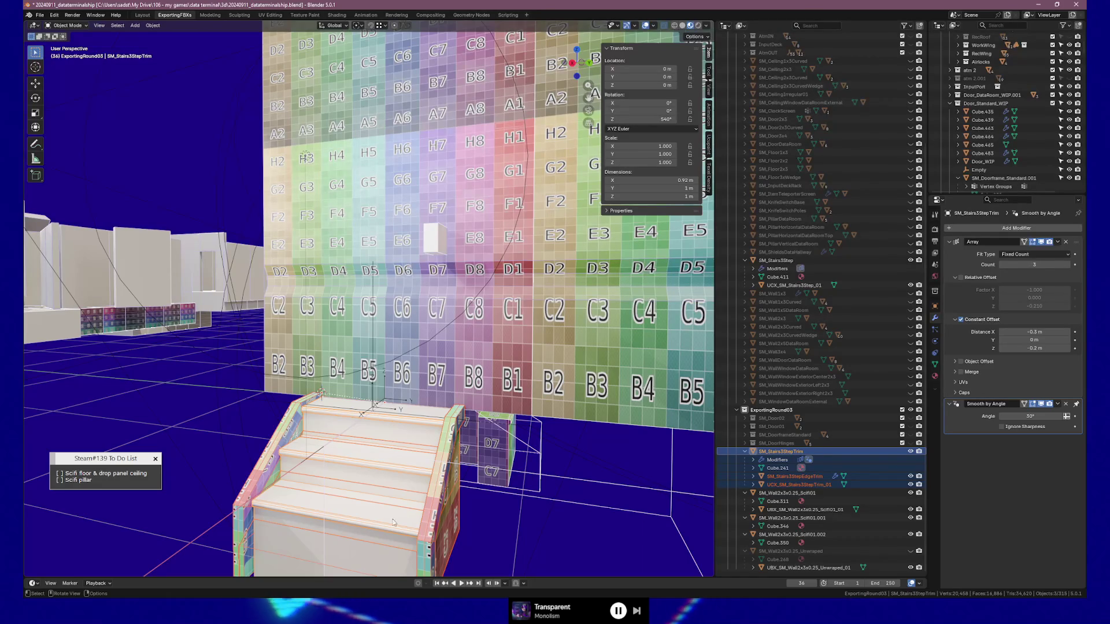
pyautogui.moveTo(393, 489); pyautogui.dragTo(422, 478, button='middle')
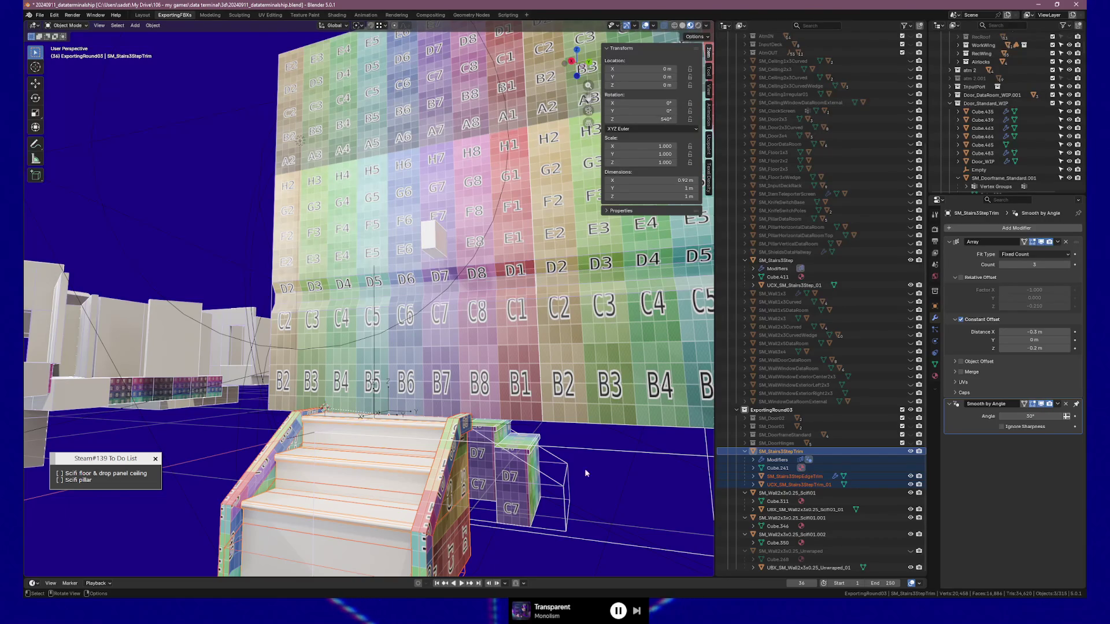
# Move the stairs trim objects into a new collection named SM_Stairs3StepTrim
pyautogui.press('F2')
pyautogui.press('Escape')
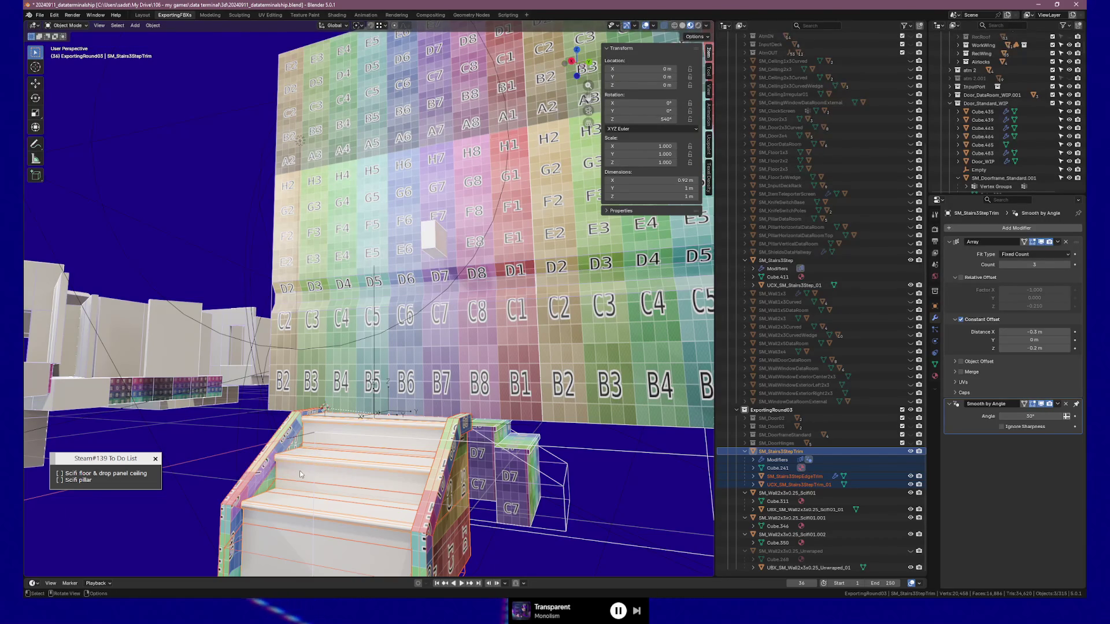
pyautogui.press('m')
pyautogui.click(300, 470)
pyautogui.hotkey('ctrl', 'v')
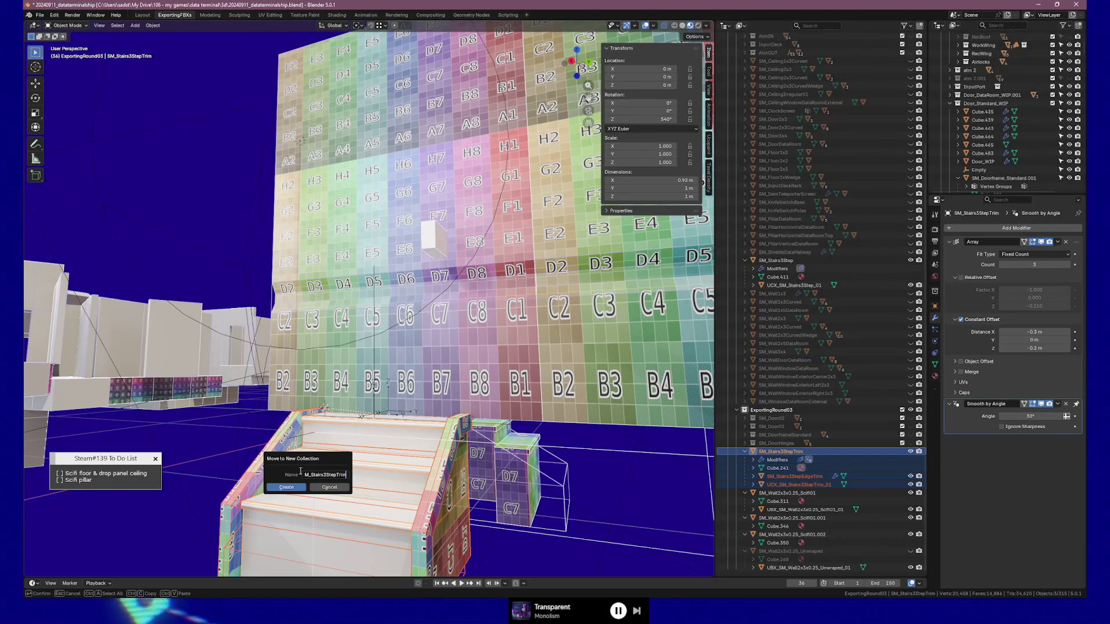
pyautogui.press('Return')
pyautogui.click(287, 488)
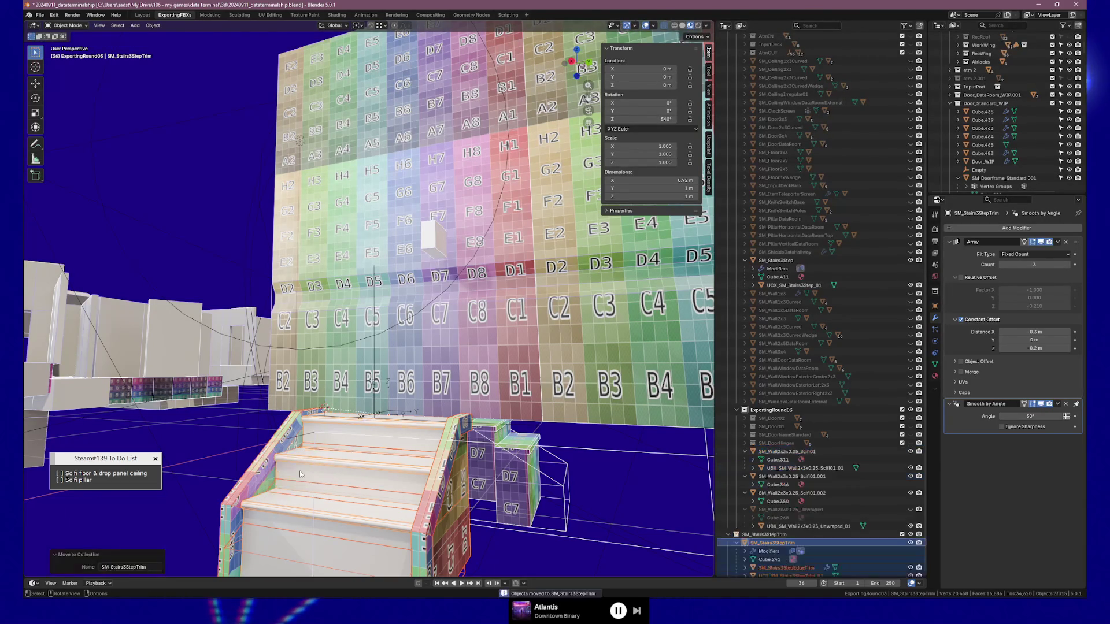
# Collapse and hide SM_Stairs3StepTrim, then nest it inside ExportingRound03
pyautogui.click(727, 535)
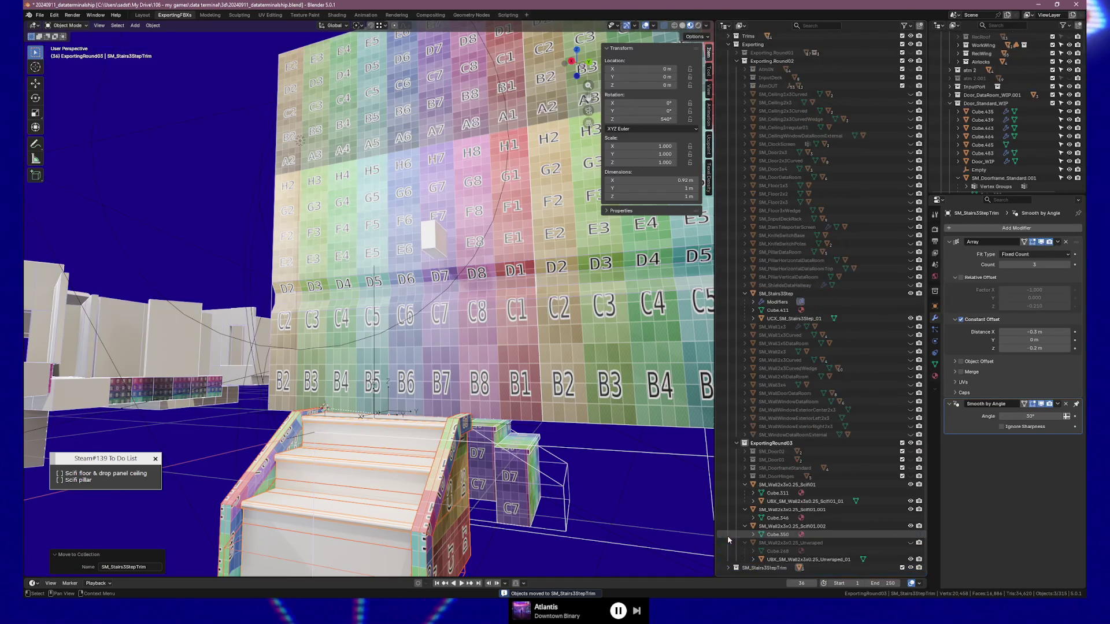
pyautogui.click(911, 568)
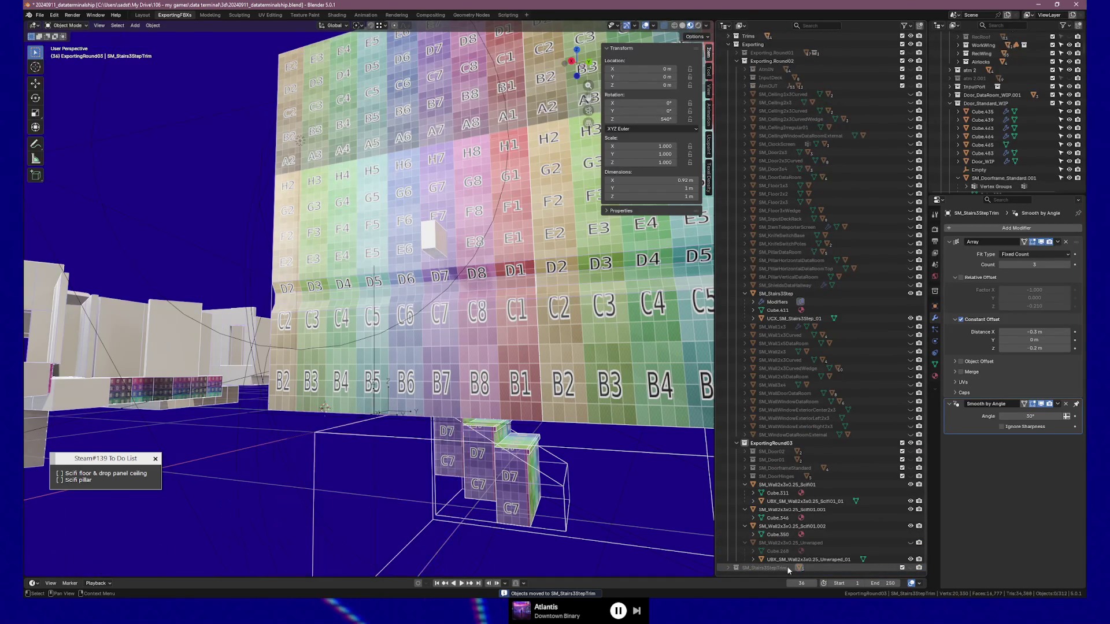
pyautogui.moveTo(759, 567)
pyautogui.mouseDown()
pyautogui.moveTo(786, 455)
pyautogui.moveTo(781, 443)
pyautogui.moveTo(772, 449)
pyautogui.mouseUp()
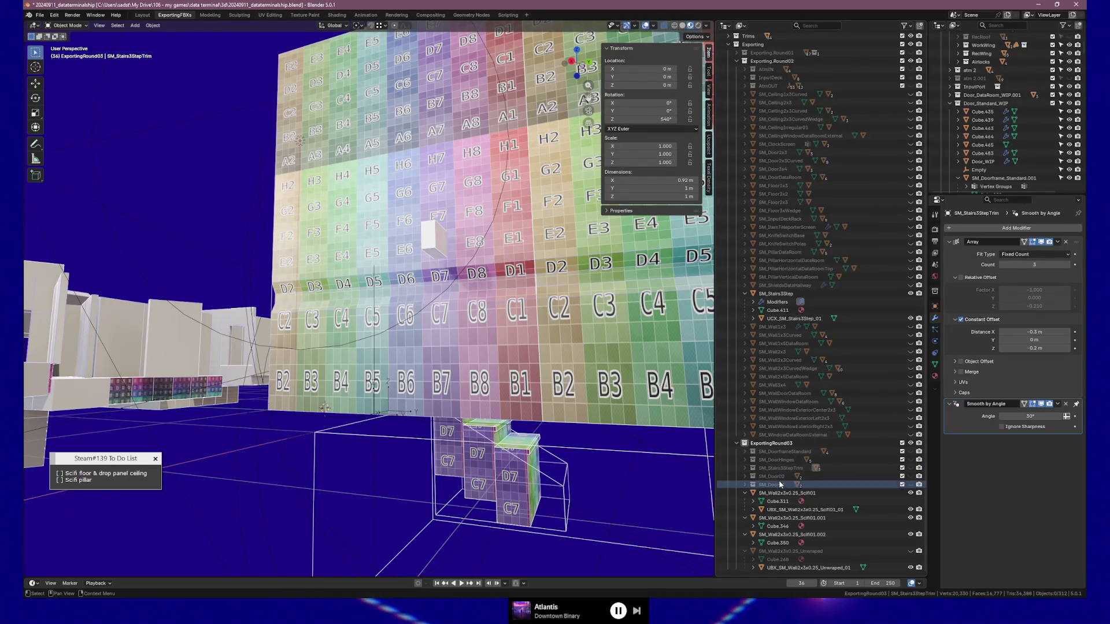
pyautogui.rightClick(771, 445)
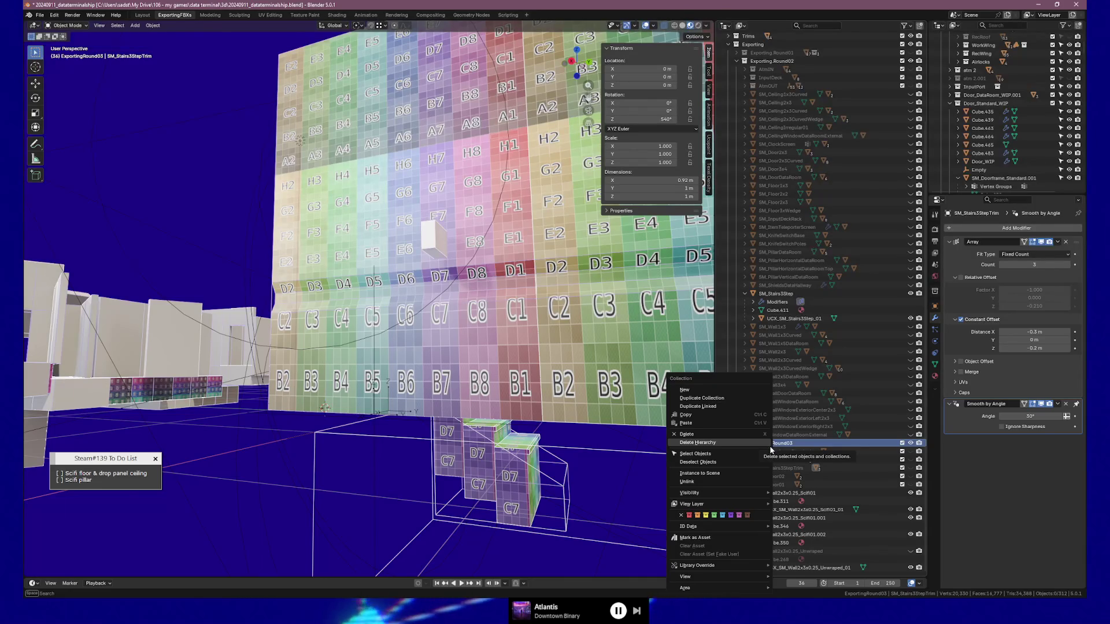
pyautogui.click(821, 445)
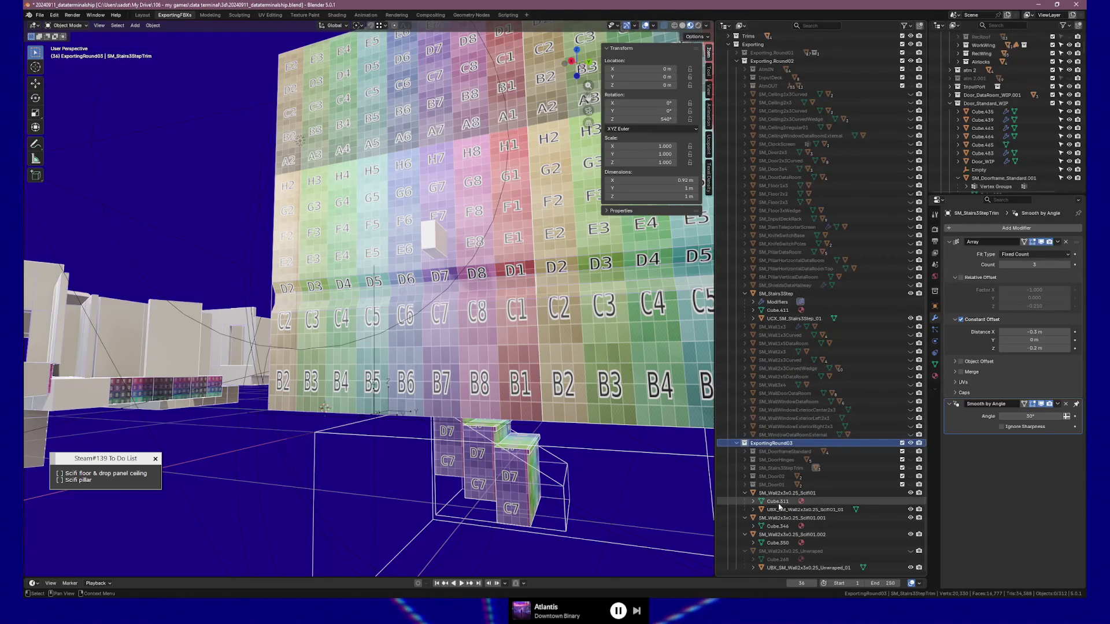
# Hide the SM_Stairs3Step mesh, then select the UBX_SM_Floor2x2 floor box
pyautogui.moveTo(541, 466)
pyautogui.mouseDown(button='middle')
pyautogui.moveTo(477, 466)
pyautogui.moveTo(502, 427)
pyautogui.mouseUp(button='middle')
pyautogui.click(494, 416)
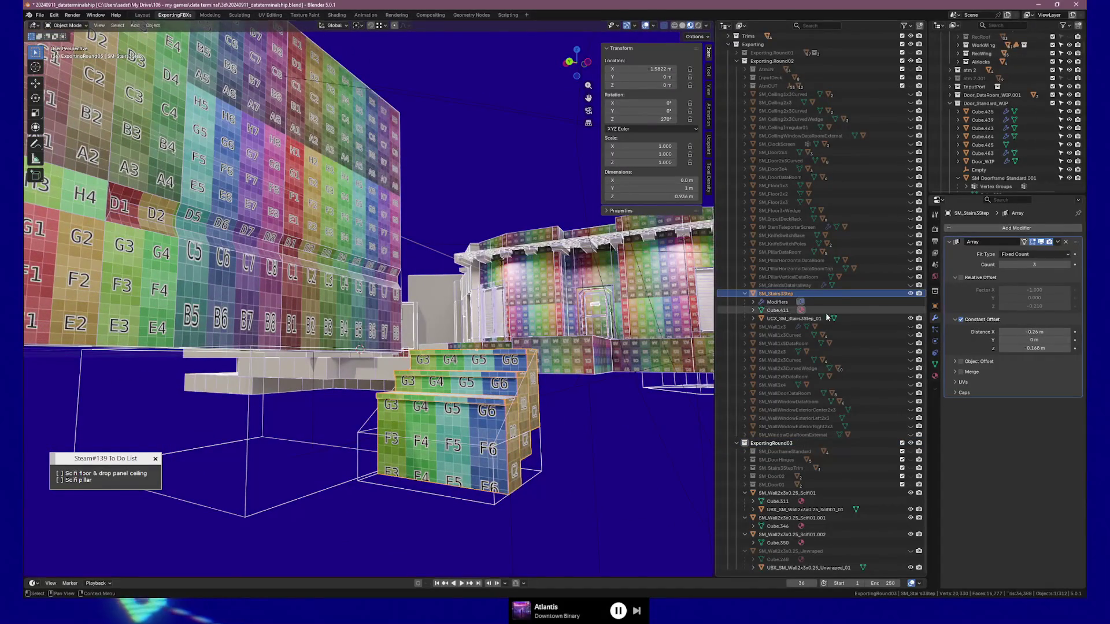
pyautogui.press('h')
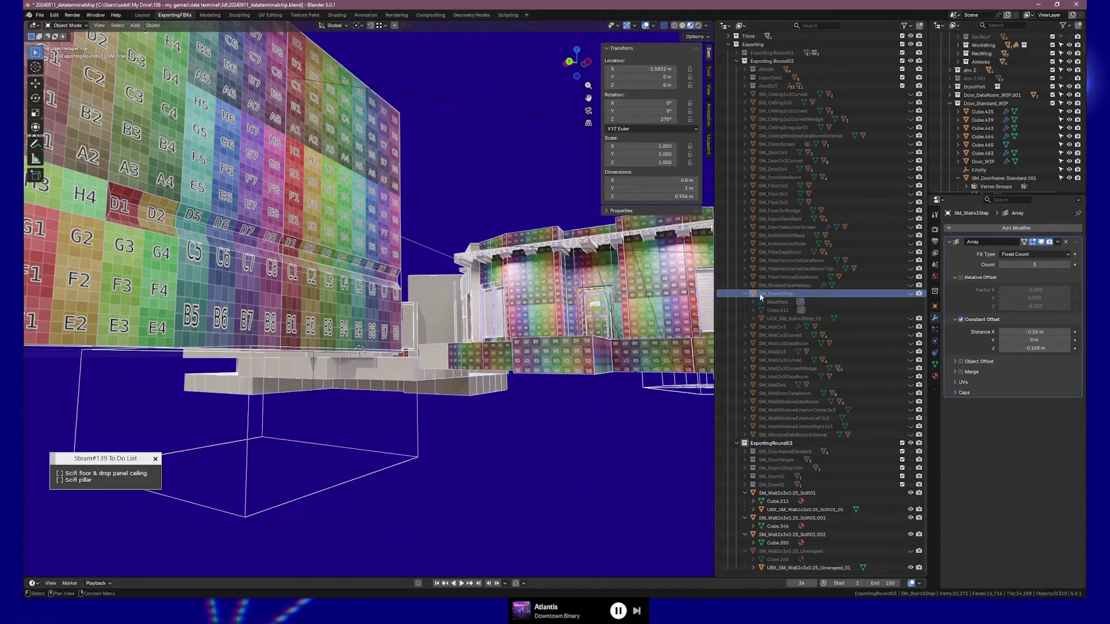
pyautogui.click(745, 295)
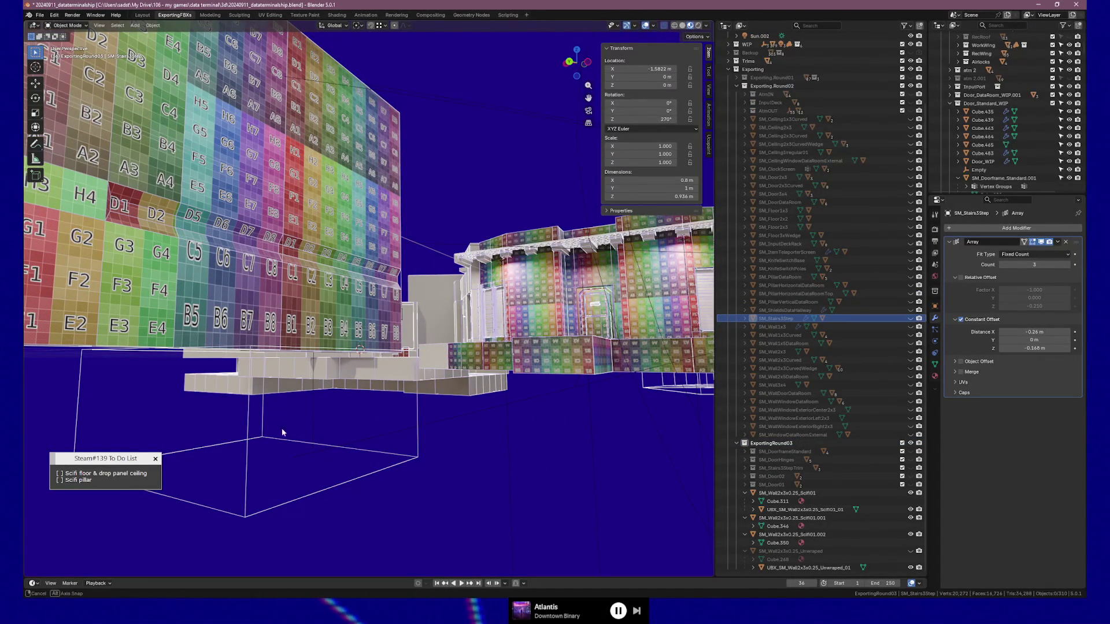
pyautogui.moveTo(283, 432)
pyautogui.mouseDown(button='middle')
pyautogui.moveTo(390, 433)
pyautogui.moveTo(320, 403)
pyautogui.moveTo(293, 421)
pyautogui.moveTo(364, 422)
pyautogui.moveTo(480, 393)
pyautogui.mouseUp(button='middle')
pyautogui.click(484, 392)
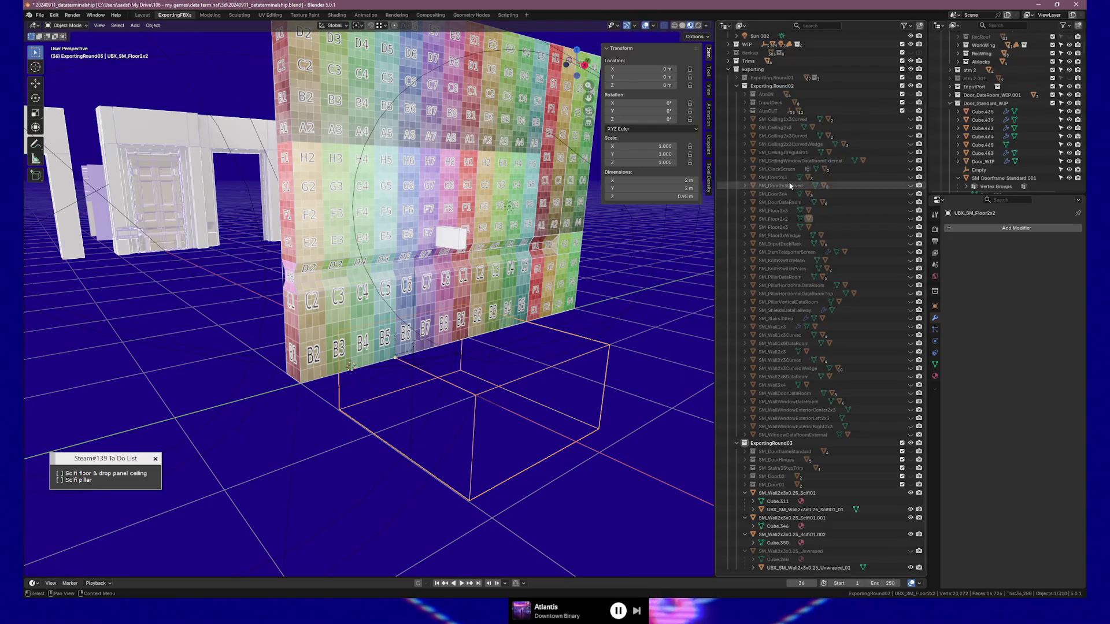
# Hide the UBX_SM_Floor2x2 collision box listed under SM_Floor2x2
pyautogui.scroll(5, 793, 179)
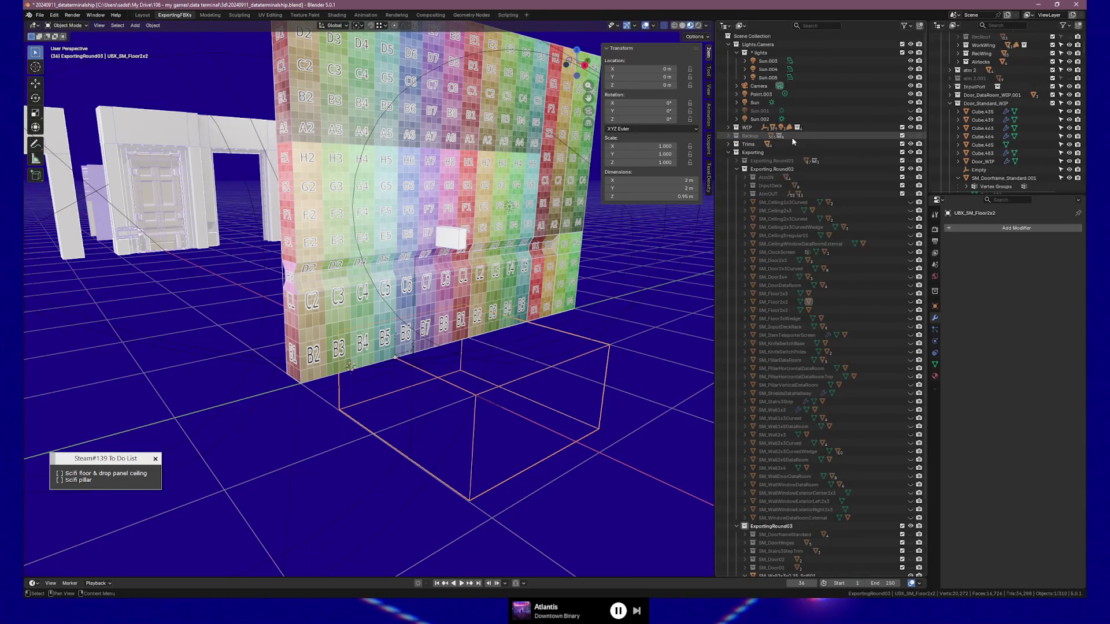
pyautogui.scroll(-5, 844, 198)
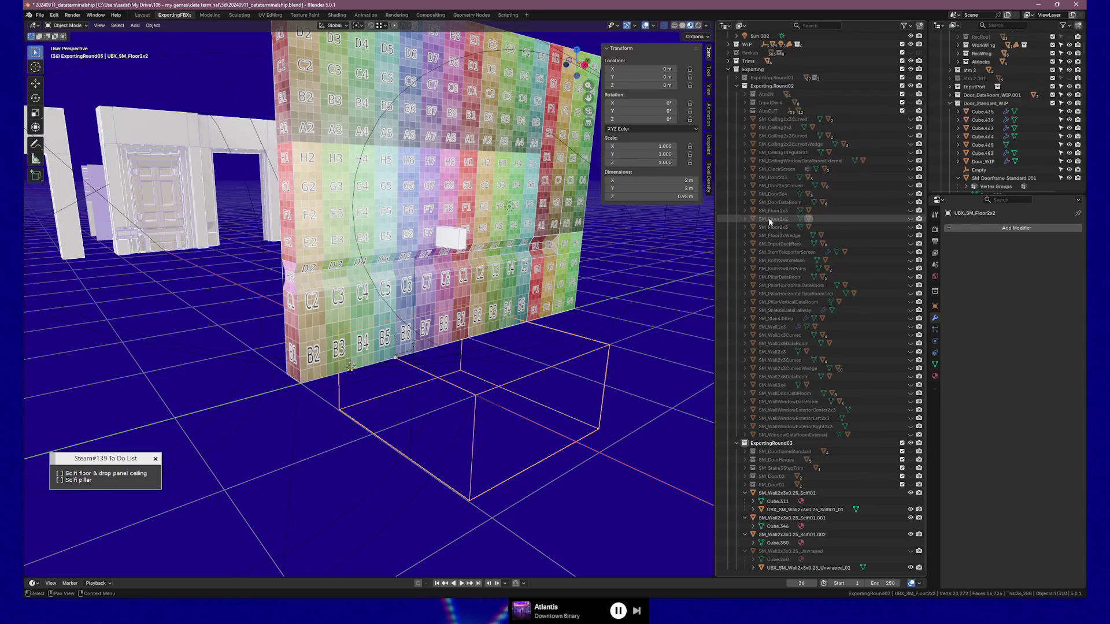
pyautogui.click(746, 219)
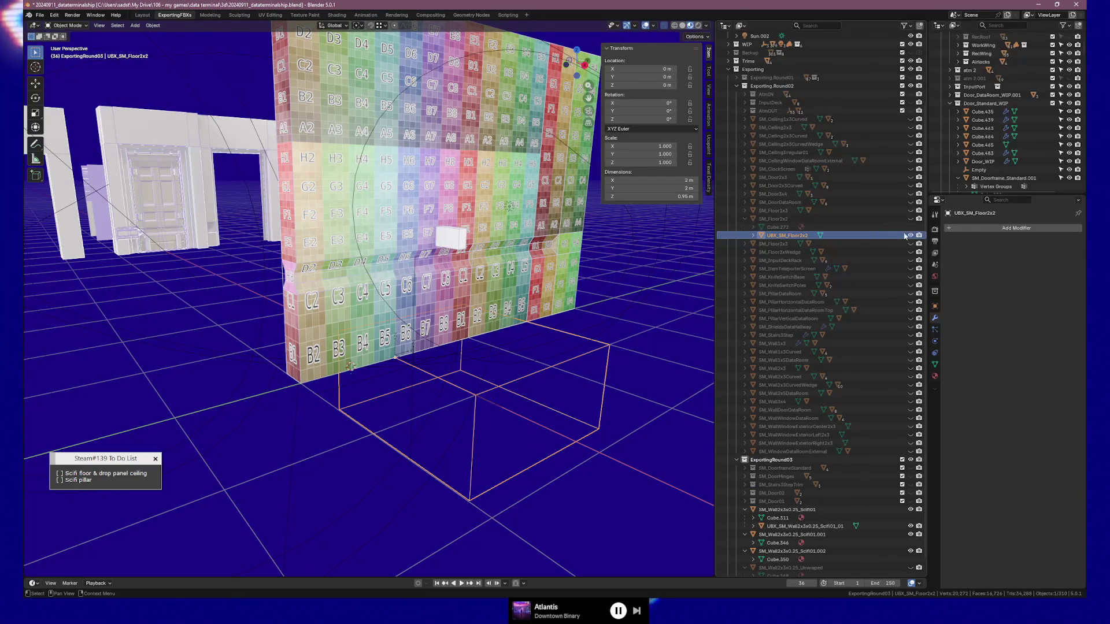
pyautogui.press('h')
pyautogui.click(746, 218)
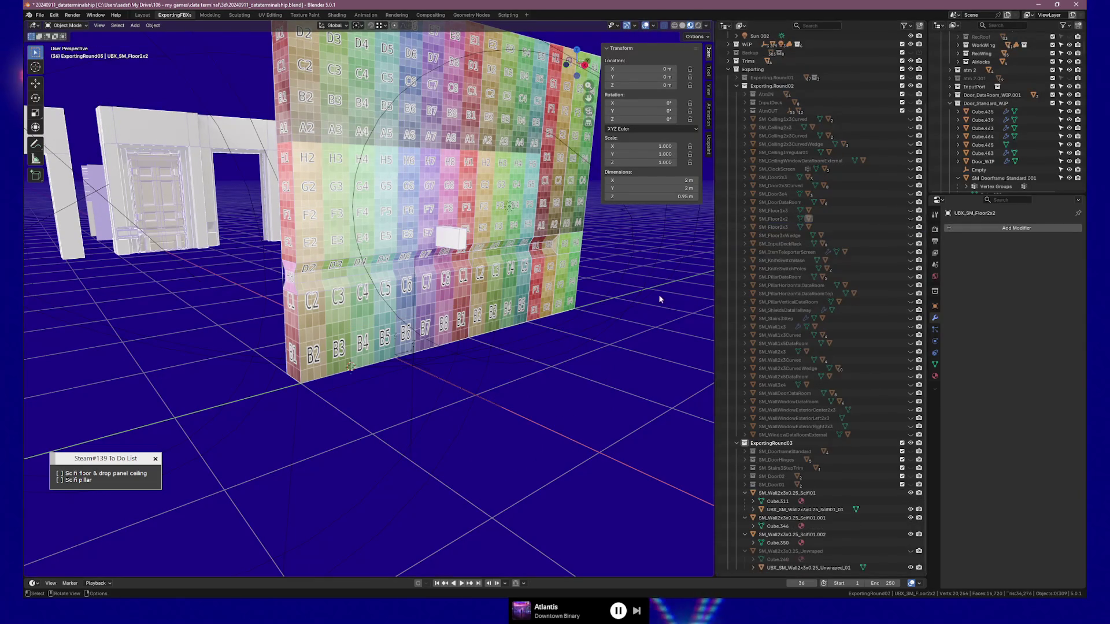
pyautogui.moveTo(609, 391)
pyautogui.mouseDown(button='middle')
pyautogui.moveTo(607, 404)
pyautogui.moveTo(575, 401)
pyautogui.mouseUp(button='middle')
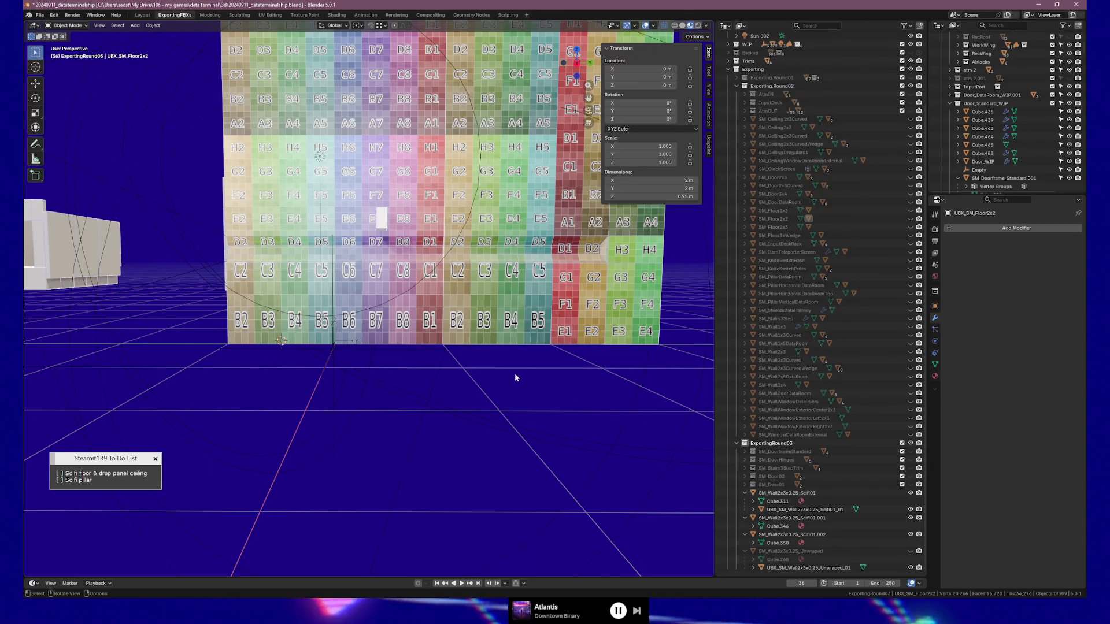
pyautogui.moveTo(483, 365)
pyautogui.mouseDown(button='middle')
pyautogui.moveTo(533, 389)
pyautogui.moveTo(506, 380)
pyautogui.moveTo(454, 459)
pyautogui.moveTo(556, 441)
pyautogui.moveTo(494, 442)
pyautogui.moveTo(520, 441)
pyautogui.mouseUp(button='middle')
# Delete the small white cube sitting on the SM_Wall2x3x0.25_Scifi01 wall
pyautogui.click(790, 494)
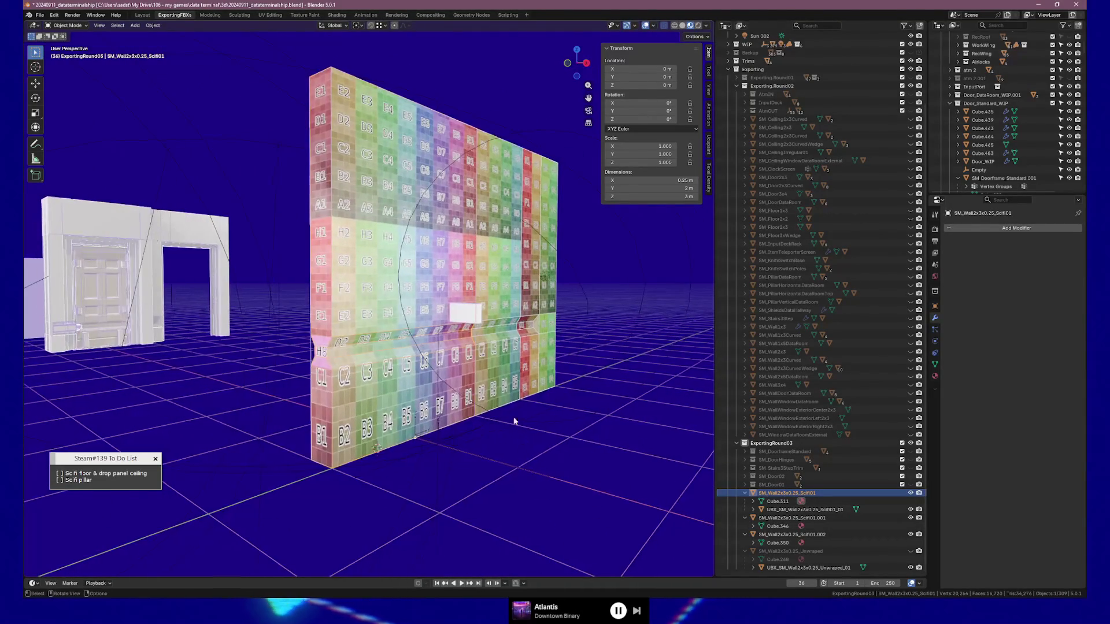
pyautogui.click(464, 318)
pyautogui.press('Delete')
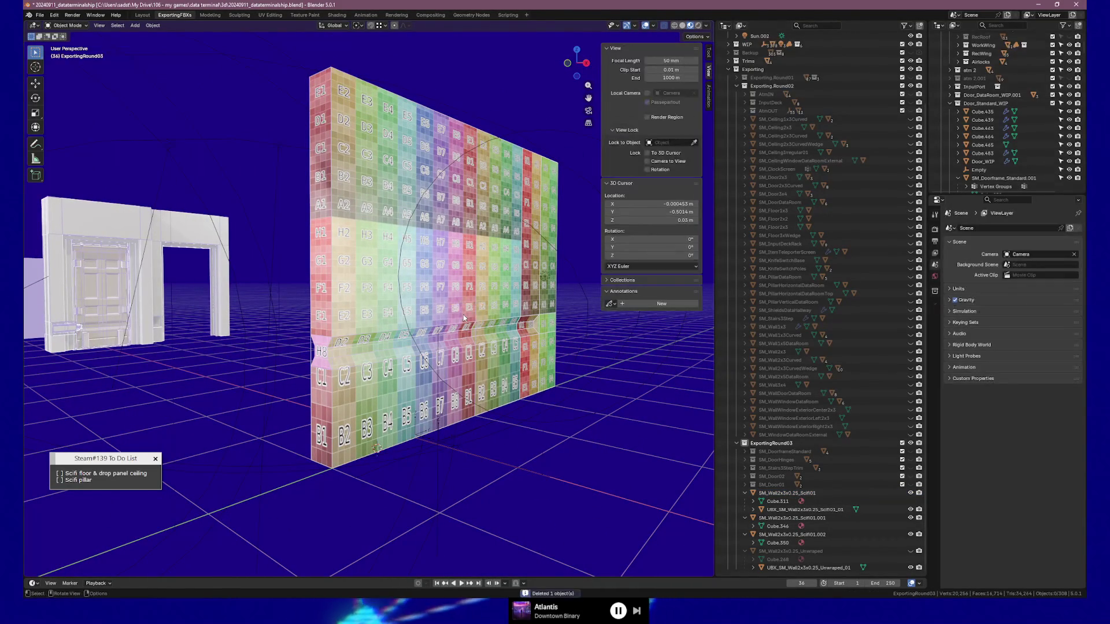
pyautogui.moveTo(464, 318)
pyautogui.mouseDown(button='middle')
pyautogui.moveTo(349, 367)
pyautogui.moveTo(359, 393)
pyautogui.moveTo(376, 394)
pyautogui.mouseUp(button='middle')
# Put the wall and its collision mesh in a hidden SM_Wall2x3x0.25_Scifi01 collection inside ExportingRound03
pyautogui.click(348, 366)
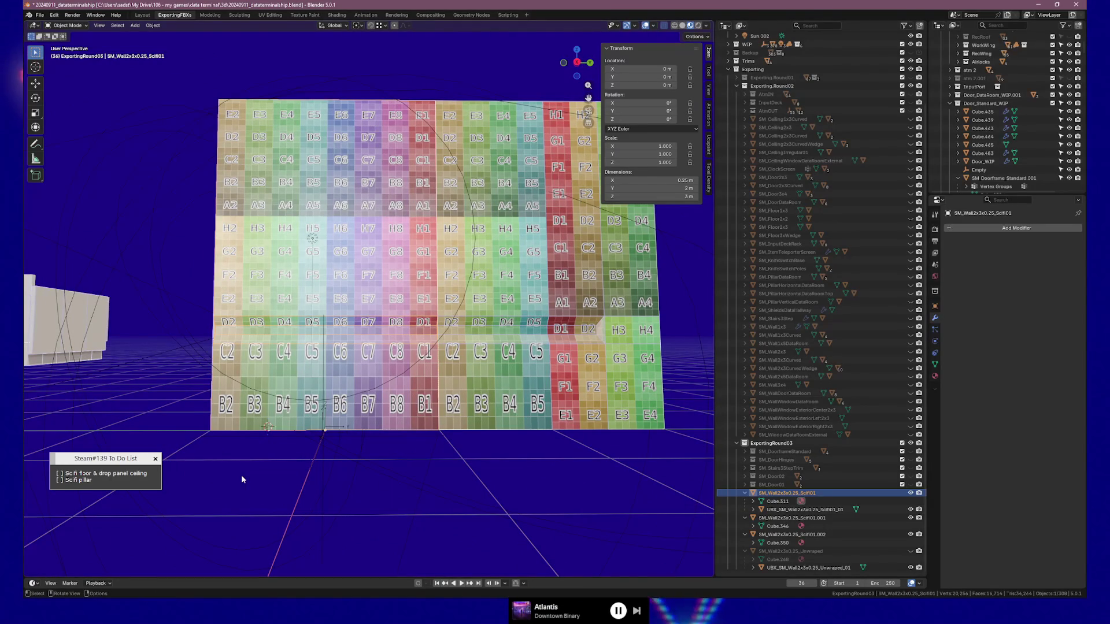
pyautogui.keyDown('ctrl'); pyautogui.click(804, 509); pyautogui.keyUp('ctrl')
pyautogui.press('m')
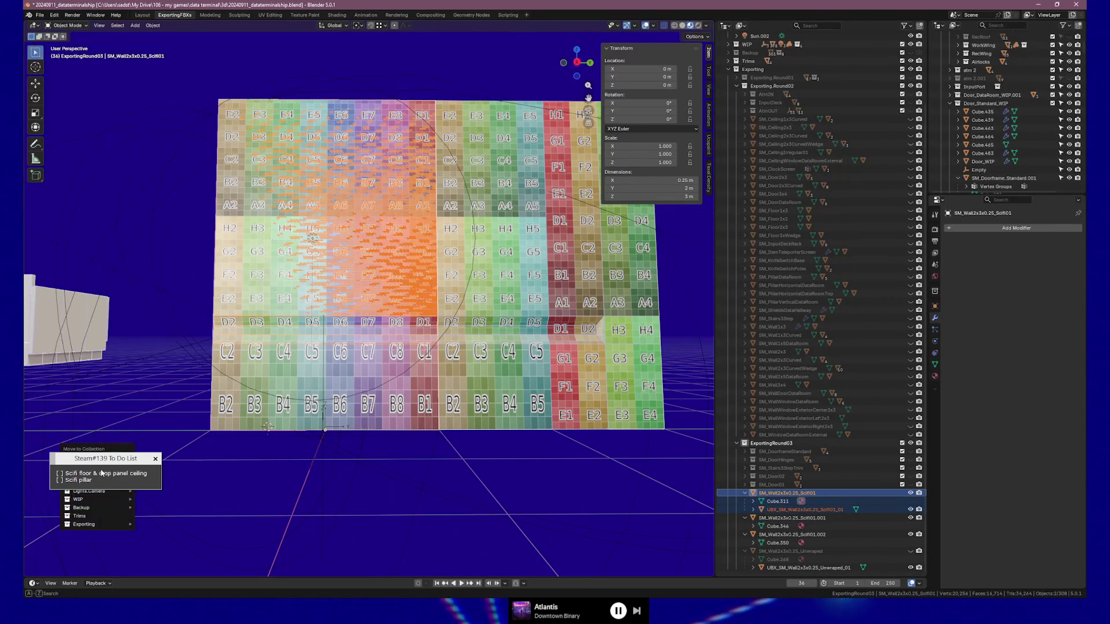
pyautogui.press('m')
pyautogui.click(466, 450)
pyautogui.write('SM_Wall2x3x0.25_Scifi01')
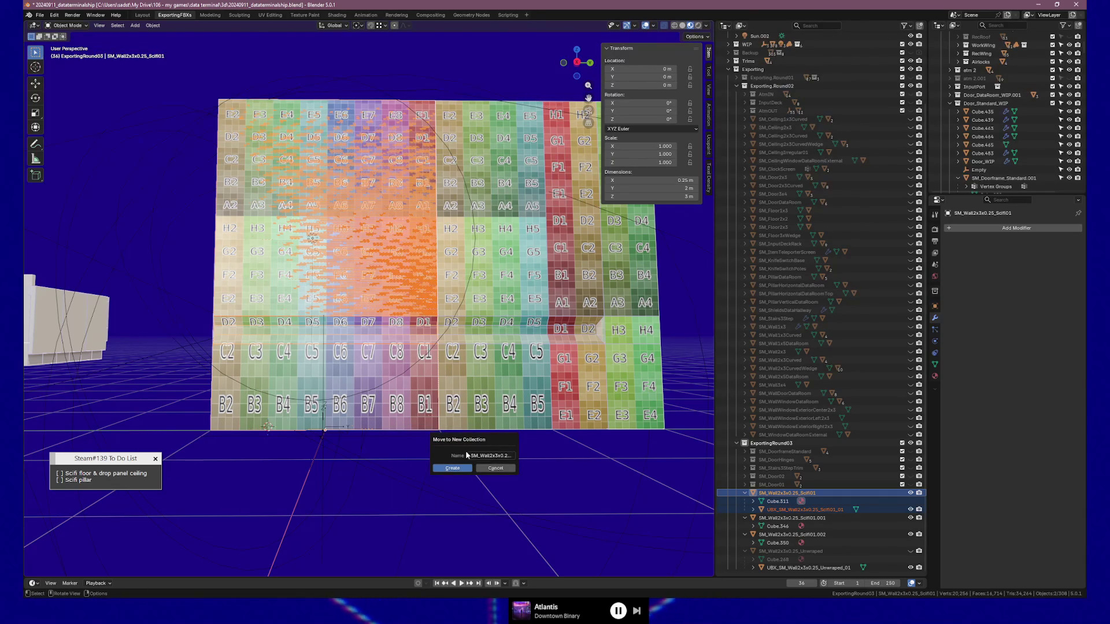
pyautogui.press('Return')
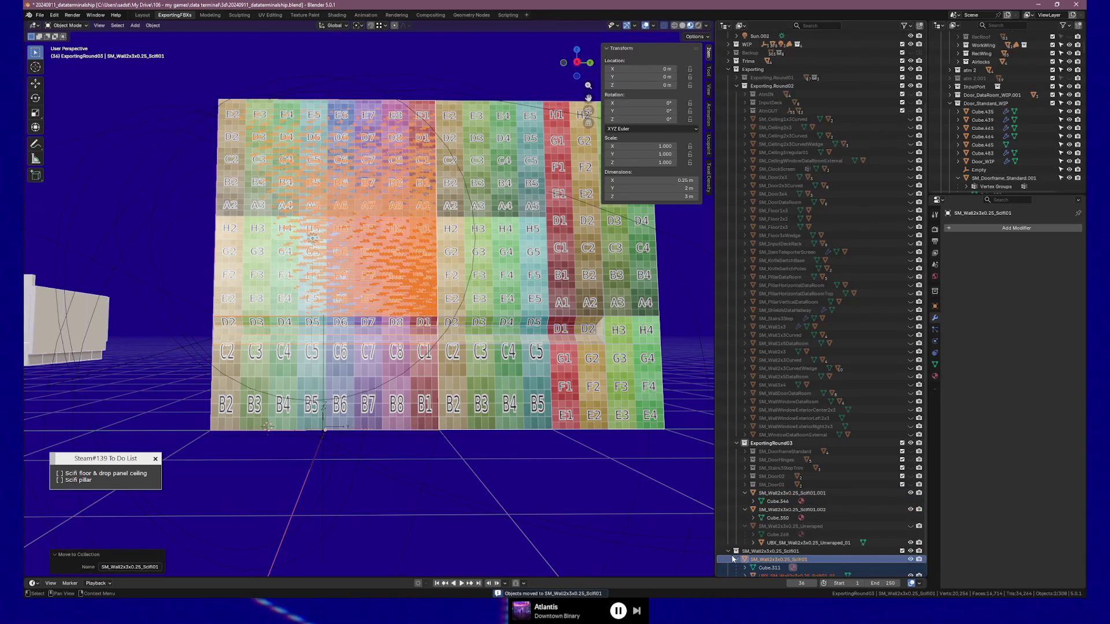
pyautogui.click(729, 552)
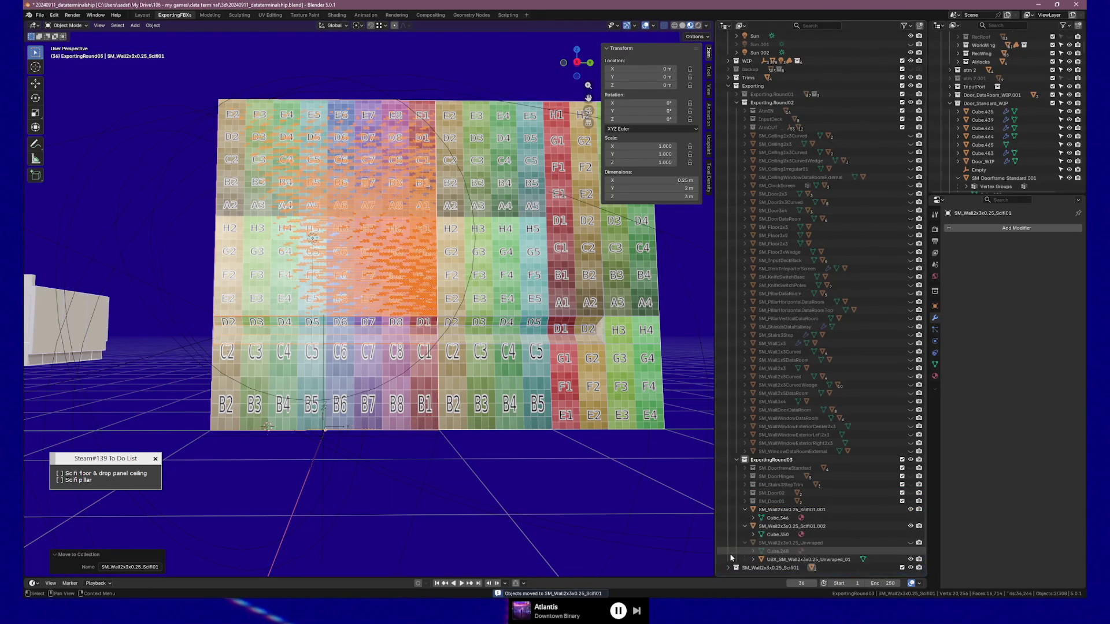
pyautogui.click(911, 569)
pyautogui.moveTo(765, 569); pyautogui.dragTo(770, 461)
# Hide the Scifi01.001 and .002 wall copies and show SM_Wall2x3x0.25_Unwraped
pyautogui.click(780, 519)
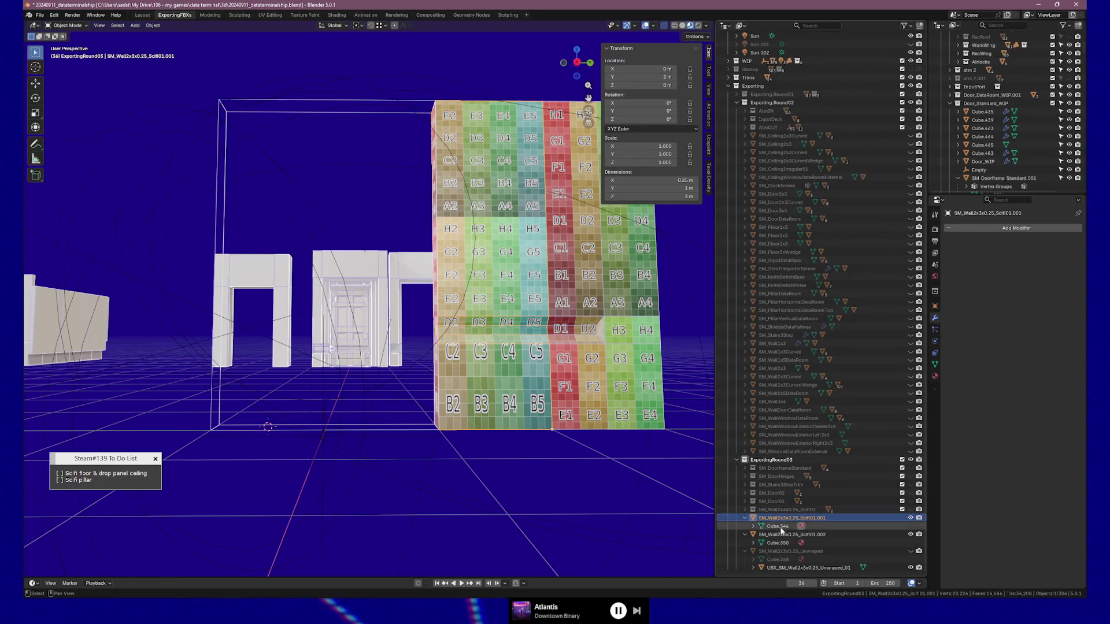
pyautogui.moveTo(625, 460)
pyautogui.mouseDown(button='middle')
pyautogui.moveTo(639, 453)
pyautogui.moveTo(629, 455)
pyautogui.mouseUp(button='middle')
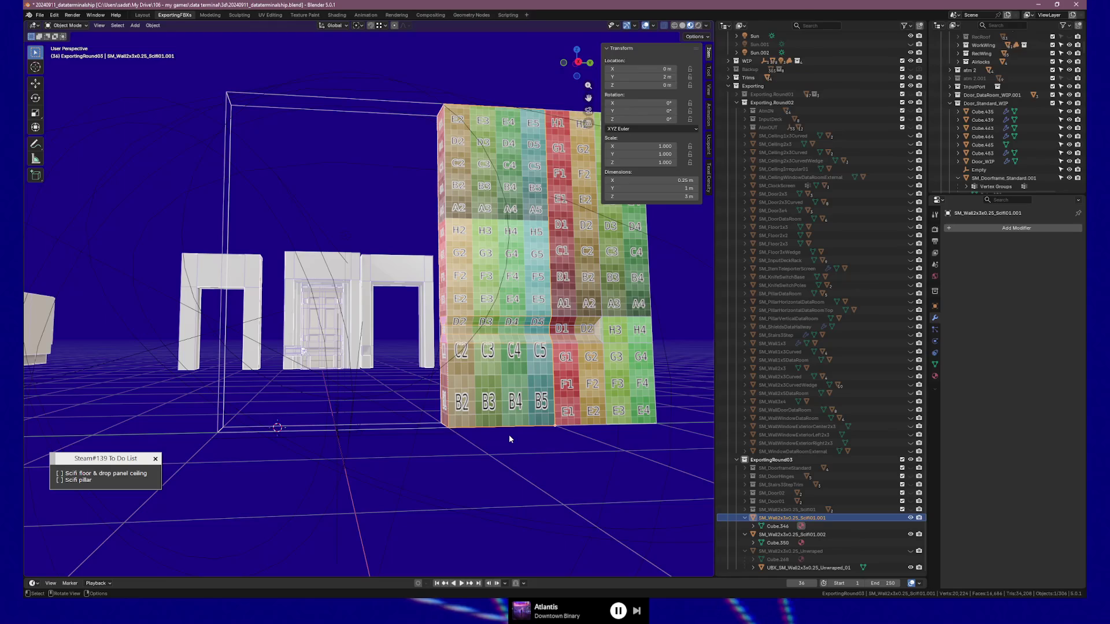
pyautogui.click(745, 518)
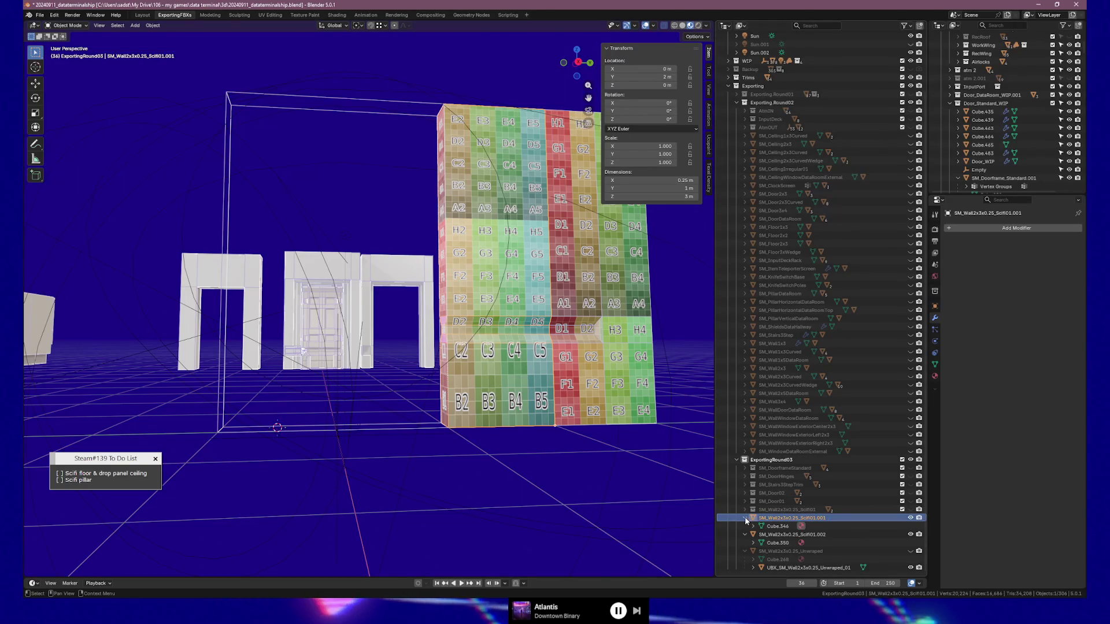
pyautogui.click(910, 526)
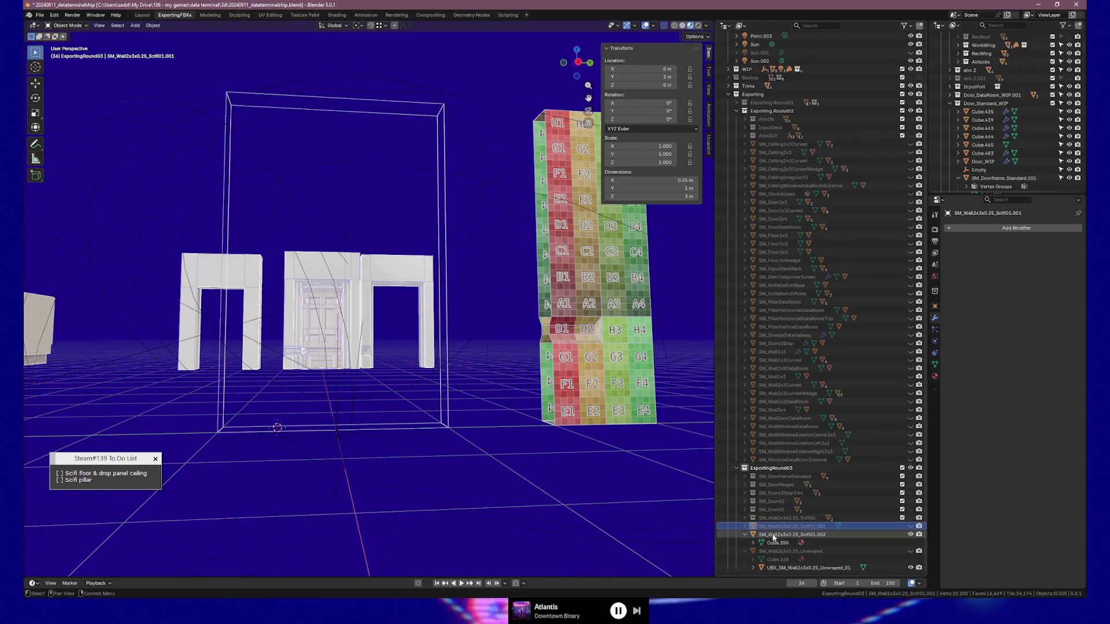
pyautogui.click(912, 544)
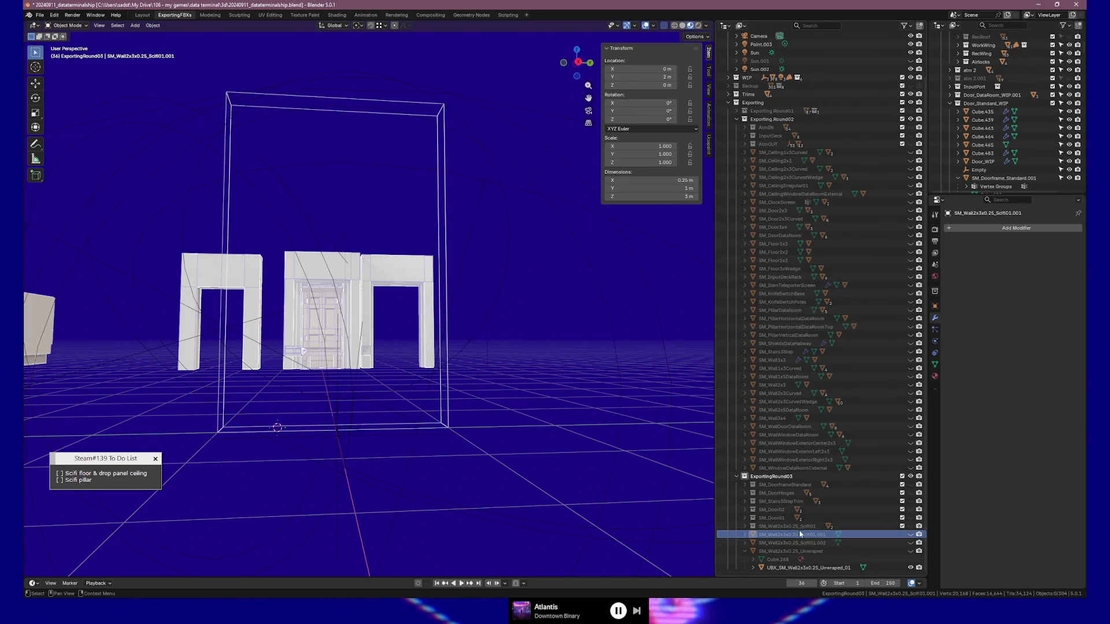
pyautogui.click(911, 551)
# Orbit the viewport to show the A1–H8 grid-textured Unwraped wall beside the doorframes
pyautogui.moveTo(457, 394)
pyautogui.mouseDown(button='middle')
pyautogui.moveTo(419, 405)
pyautogui.moveTo(440, 414)
pyautogui.moveTo(421, 399)
pyautogui.moveTo(317, 397)
pyautogui.moveTo(473, 399)
pyautogui.mouseUp(button='middle')
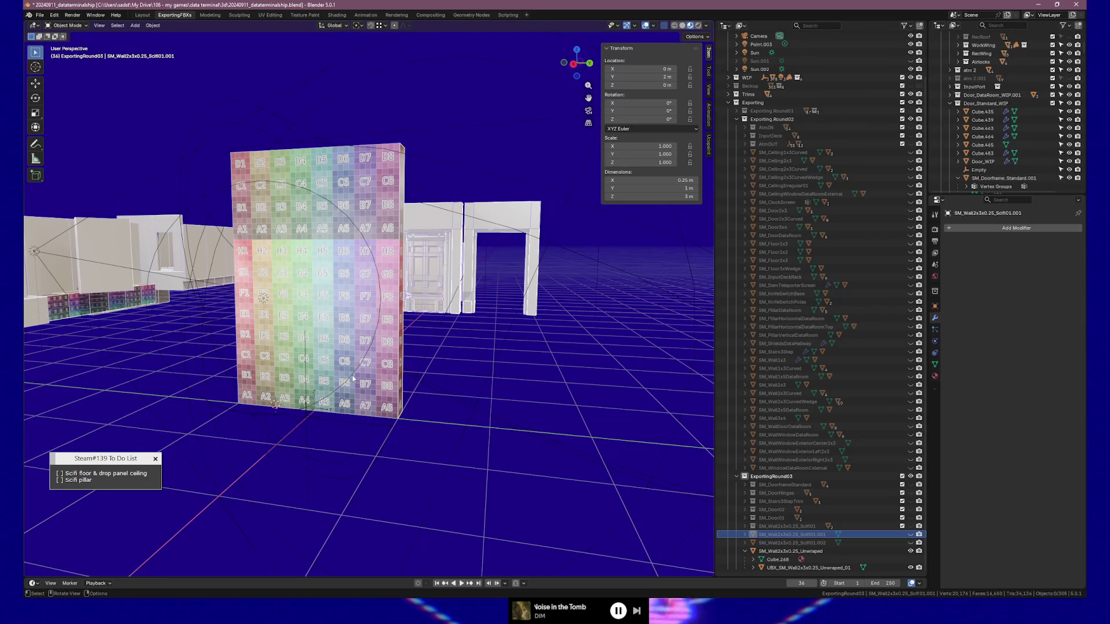
# Select the Point.003 light and move it along X beside the coloured wall
pyautogui.moveTo(472, 399)
pyautogui.mouseDown(button='middle')
pyautogui.moveTo(247, 418)
pyautogui.moveTo(379, 425)
pyautogui.mouseUp(button='middle')
pyautogui.click(455, 353)
pyautogui.moveTo(455, 353); pyautogui.dragTo(508, 362, button='middle')
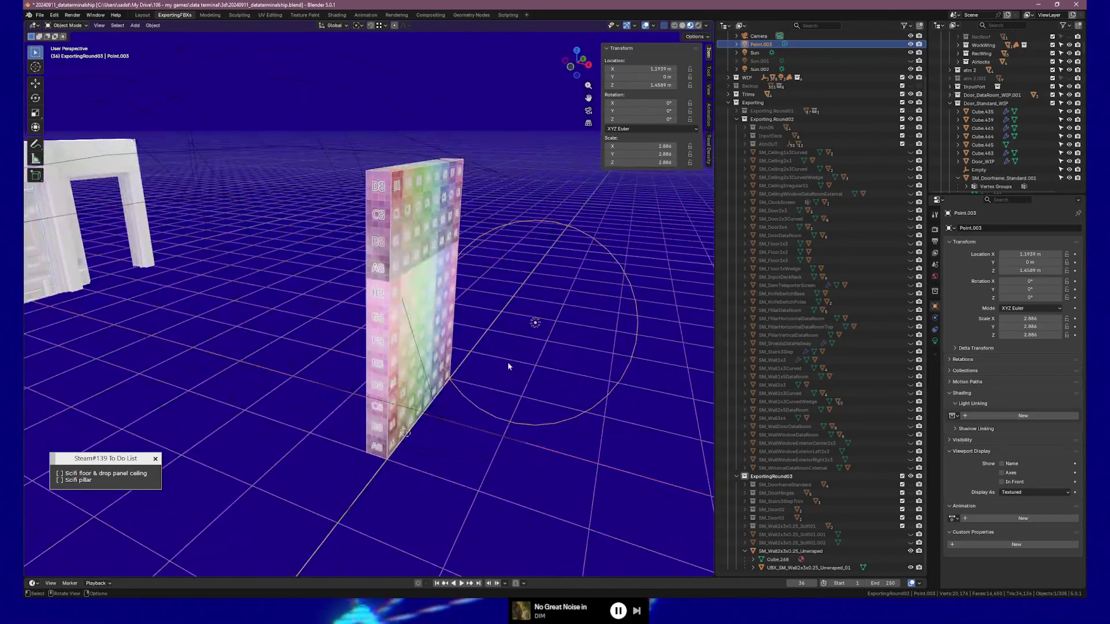
pyautogui.press('g')
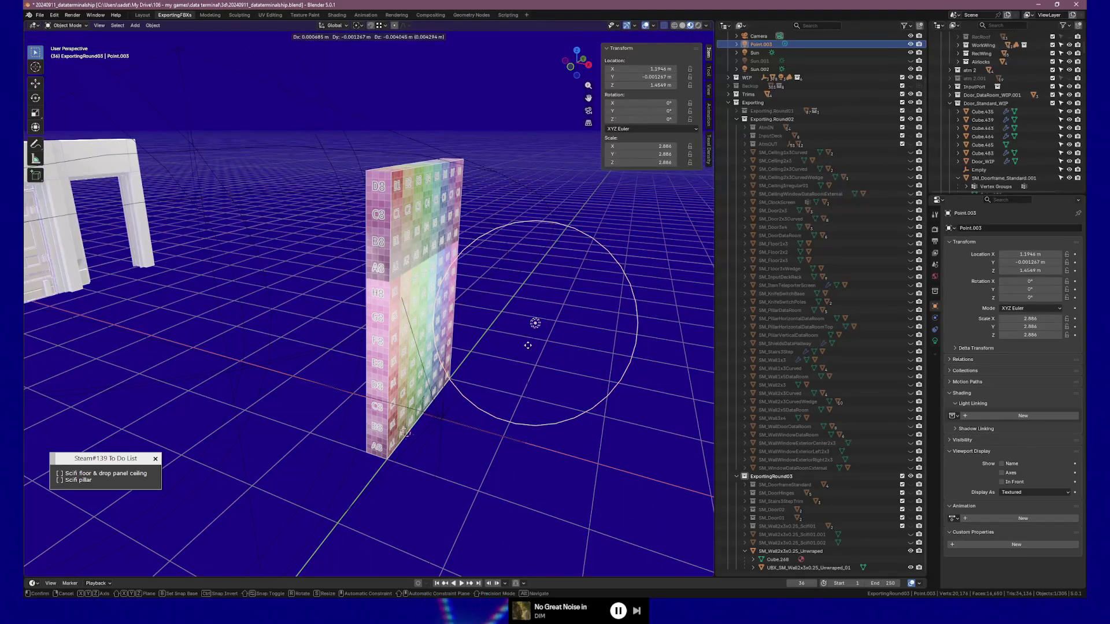
pyautogui.press('x')
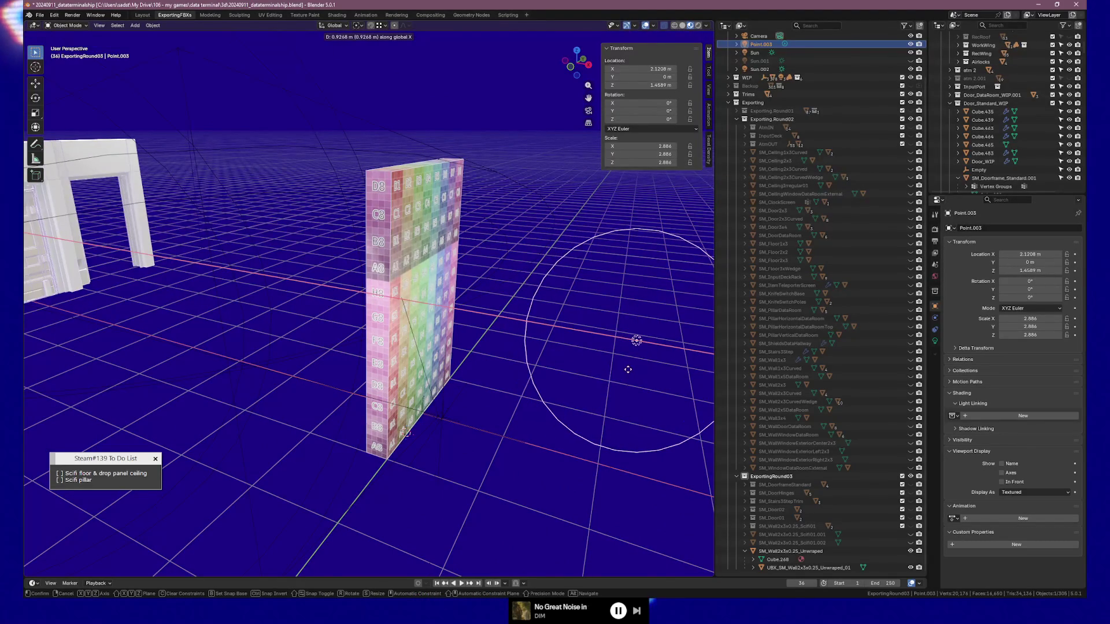
pyautogui.click(628, 374)
# Fine-tune Point.003 to X 2.4272 m, then select the SM_Wall2x3x0.25_Unwraped wall
pyautogui.moveTo(629, 374); pyautogui.dragTo(491, 380, button='middle')
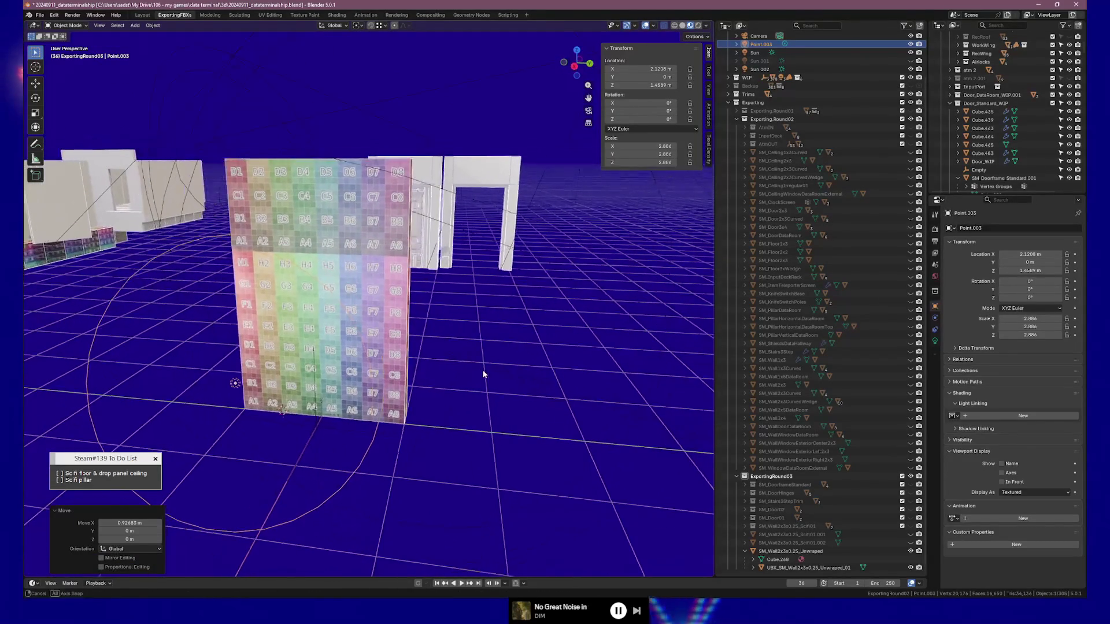
pyautogui.moveTo(443, 346)
pyautogui.mouseDown(button='middle')
pyautogui.moveTo(387, 329)
pyautogui.moveTo(405, 330)
pyautogui.mouseUp(button='middle')
pyautogui.scroll(2, 411, 330)
pyautogui.press('g')
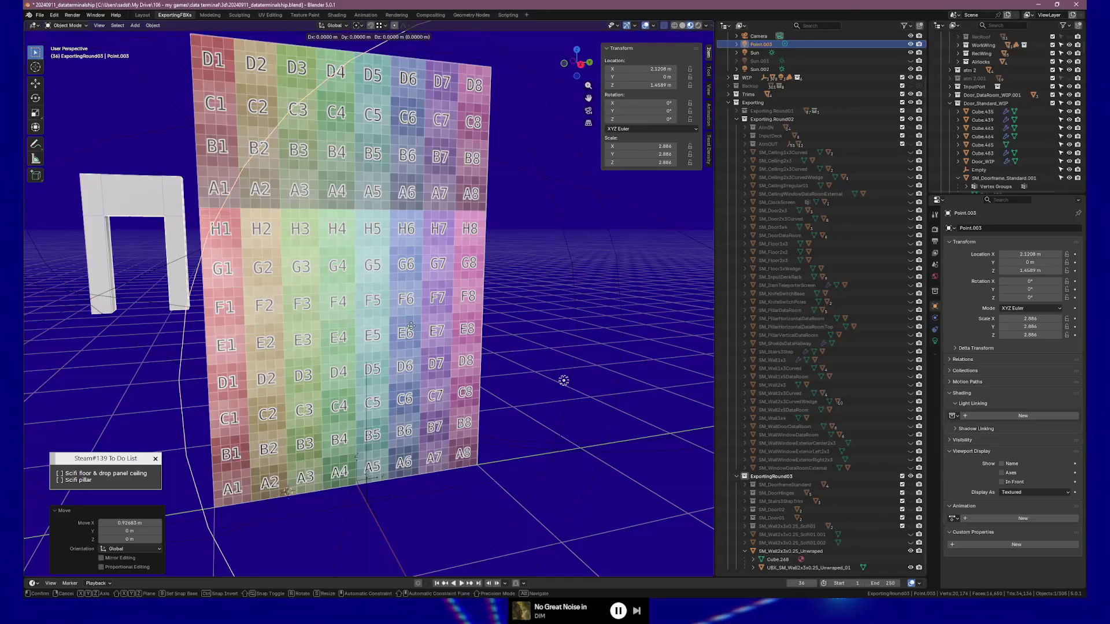
pyautogui.click(539, 376)
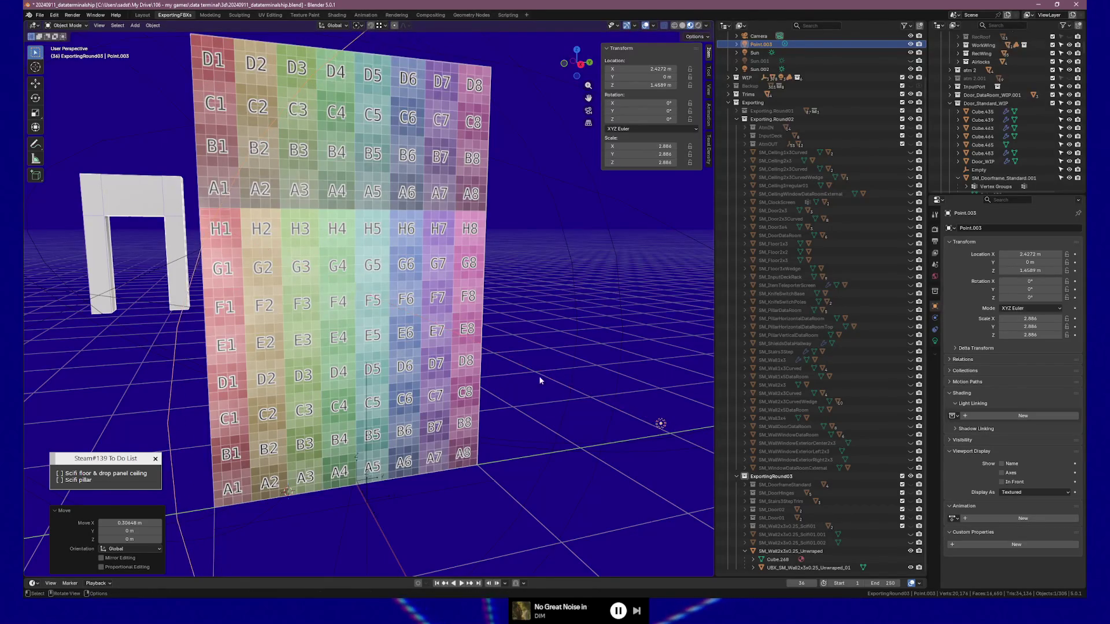
pyautogui.moveTo(539, 376)
pyautogui.mouseDown(button='middle')
pyautogui.moveTo(453, 377)
pyautogui.moveTo(517, 381)
pyautogui.mouseUp(button='middle')
pyautogui.scroll(2, 517, 382)
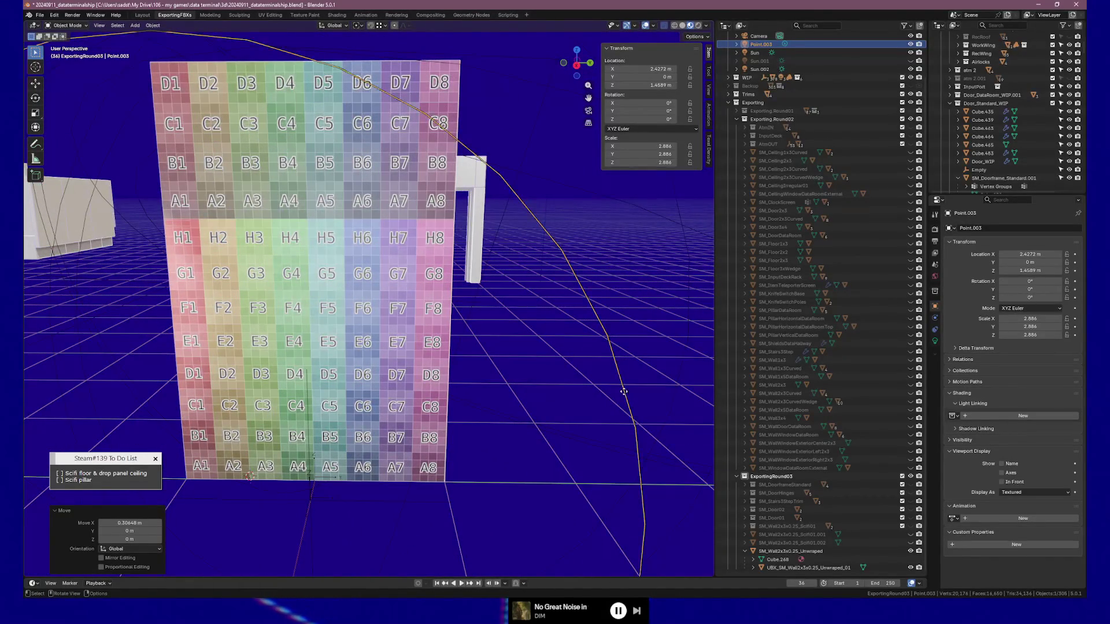
pyautogui.click(790, 551)
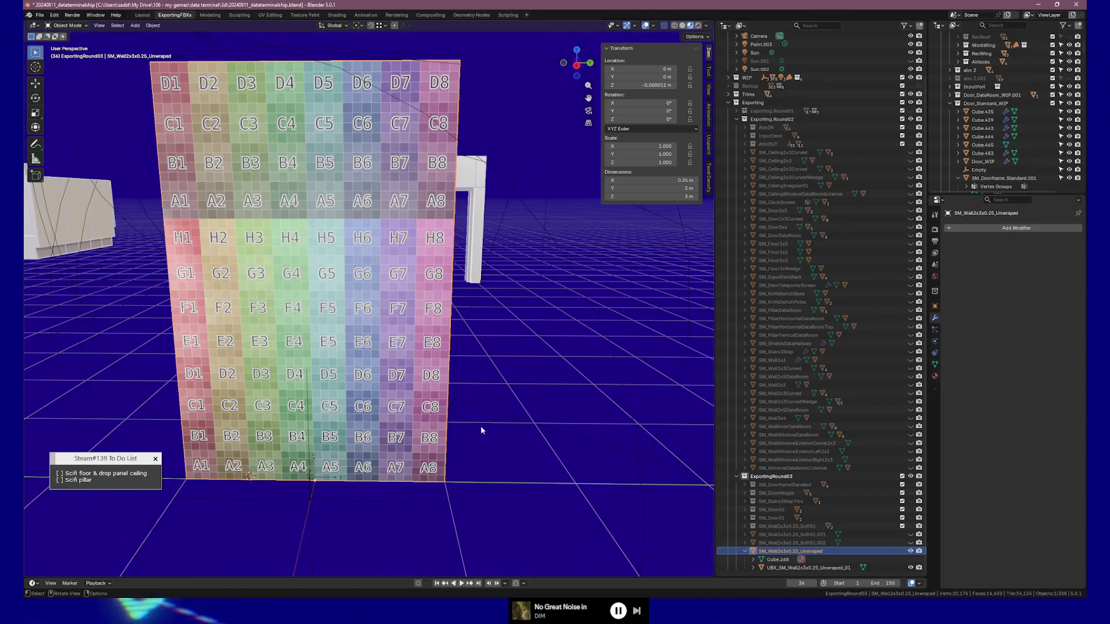
# Move the Unwraped wall and its UBX collision mesh into a new SM_Wall2x3x0.25_Unwraped collection
pyautogui.moveTo(415, 414)
pyautogui.mouseDown(button='middle')
pyautogui.moveTo(359, 404)
pyautogui.moveTo(384, 404)
pyautogui.mouseUp(button='middle')
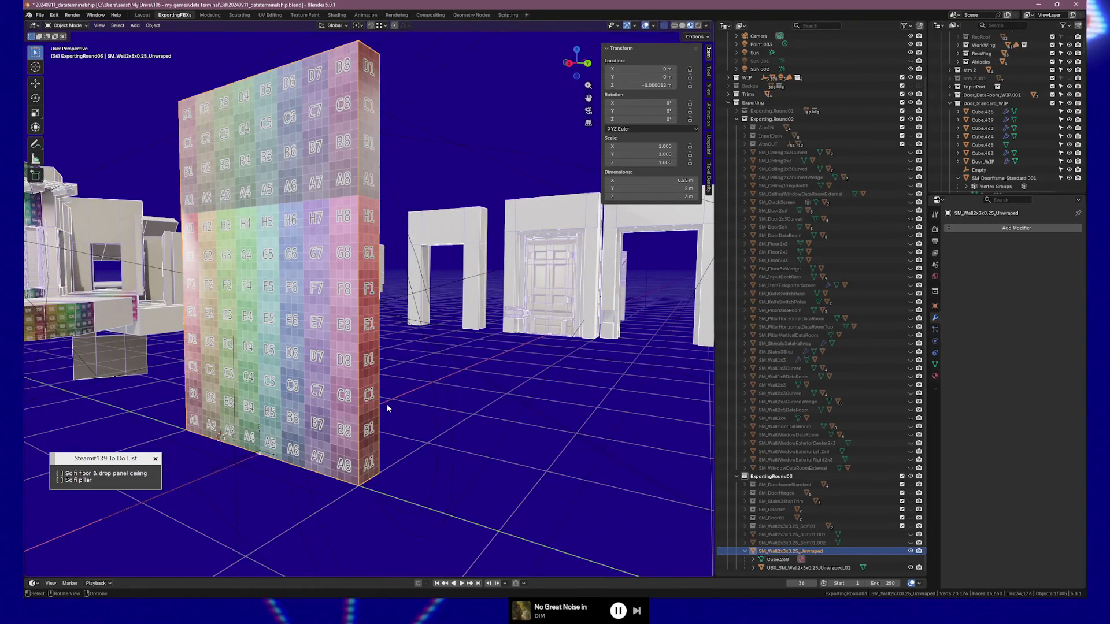
pyautogui.press('F2')
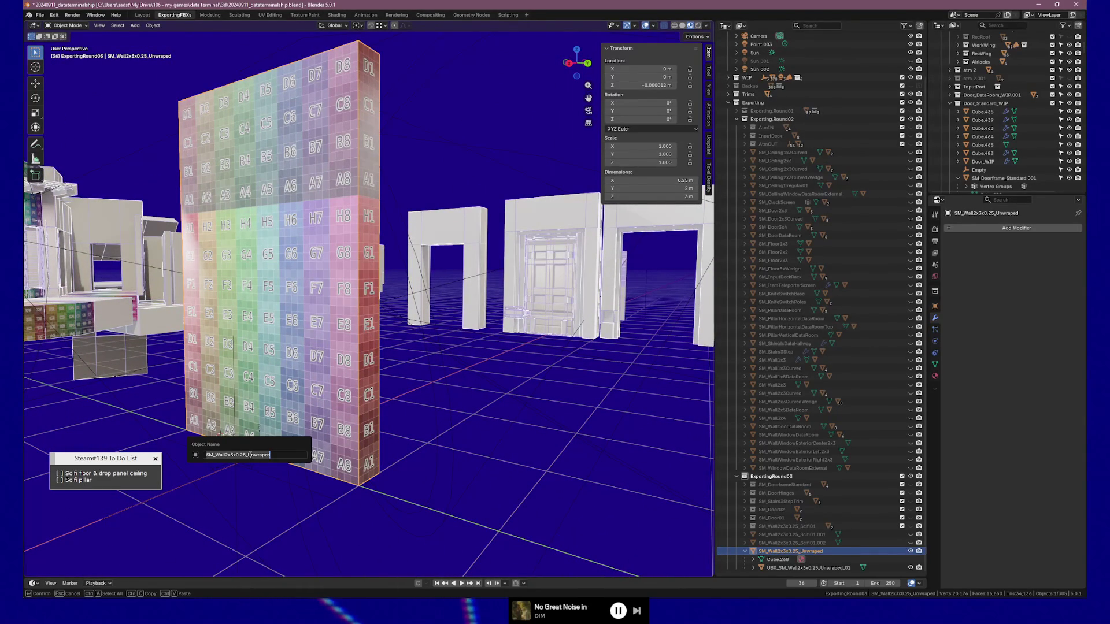
pyautogui.press('Escape')
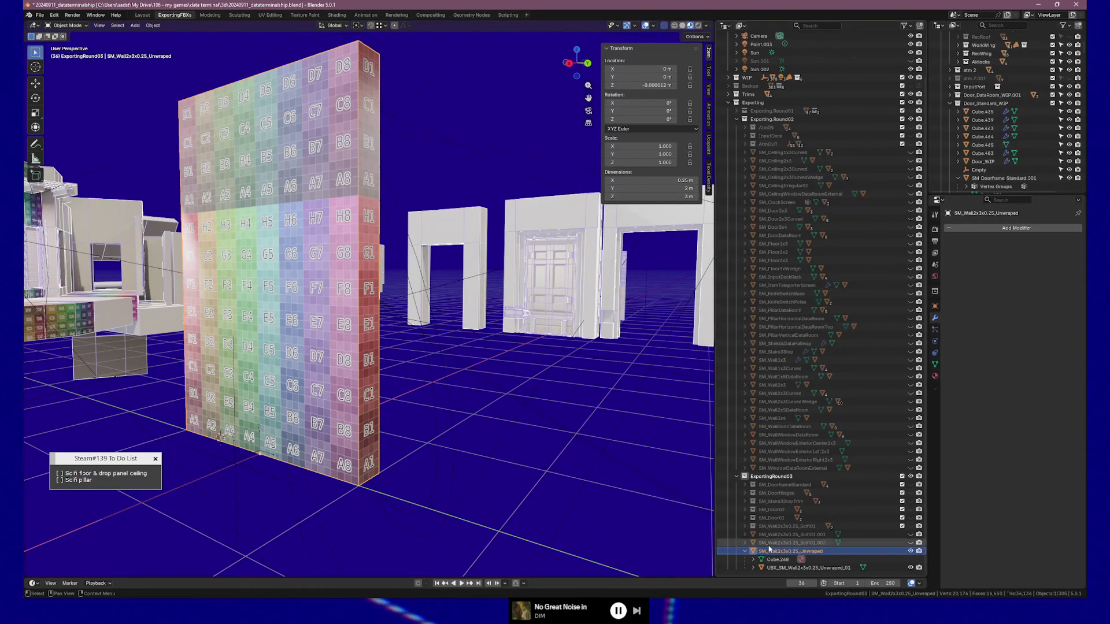
pyautogui.keyDown('ctrl'); pyautogui.click(772, 567); pyautogui.keyUp('ctrl')
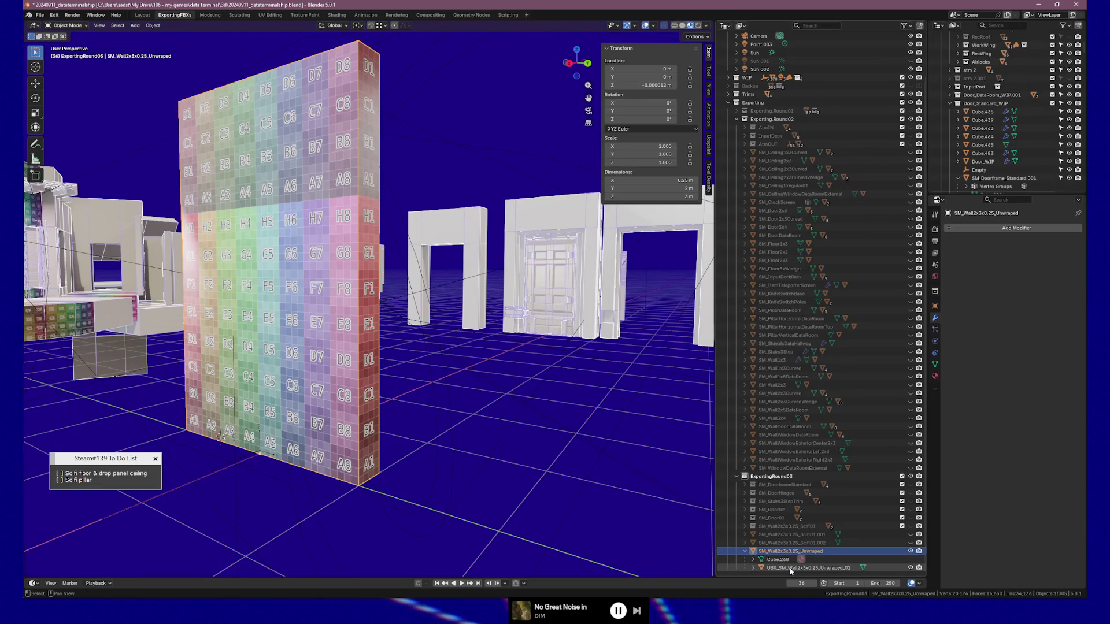
pyautogui.press('m')
pyautogui.click(390, 489)
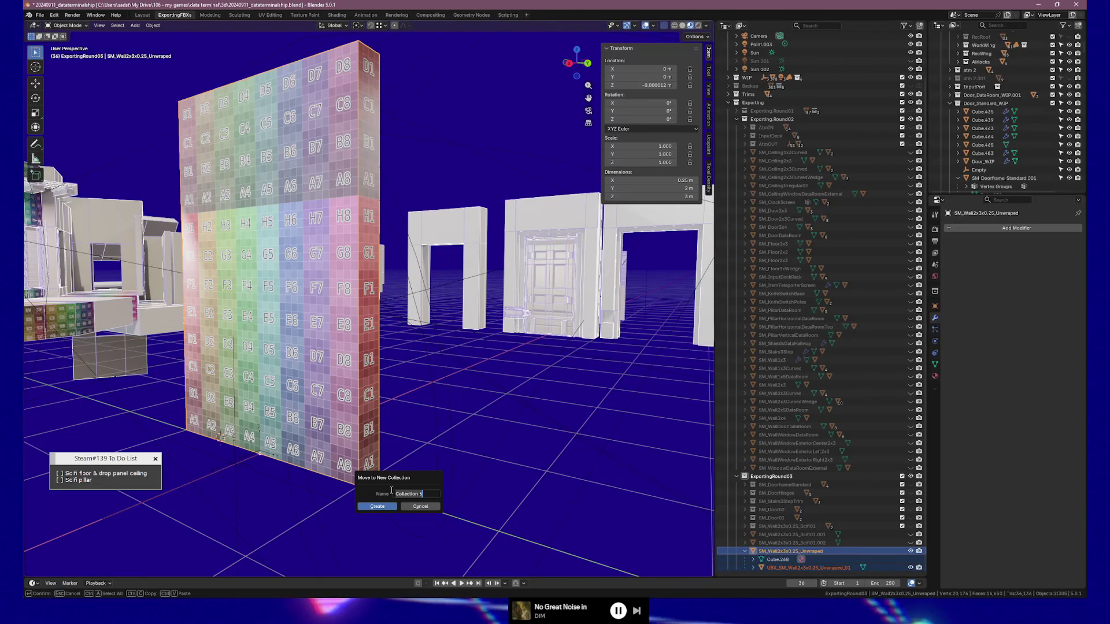
pyautogui.write('SM_Wall2x3x0.25_Unwraped')
pyautogui.press('Return')
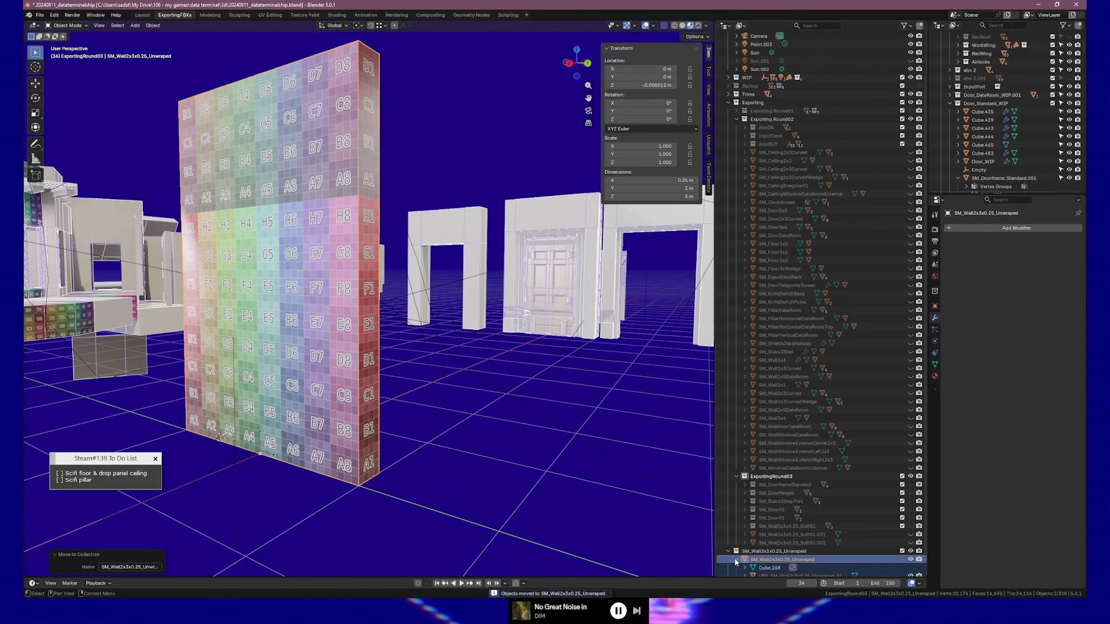
# Hide the SM_Wall2x3x0.25_Unwraped collection, nest it in ExportingRound03, and switch to Unreal
pyautogui.click(734, 558)
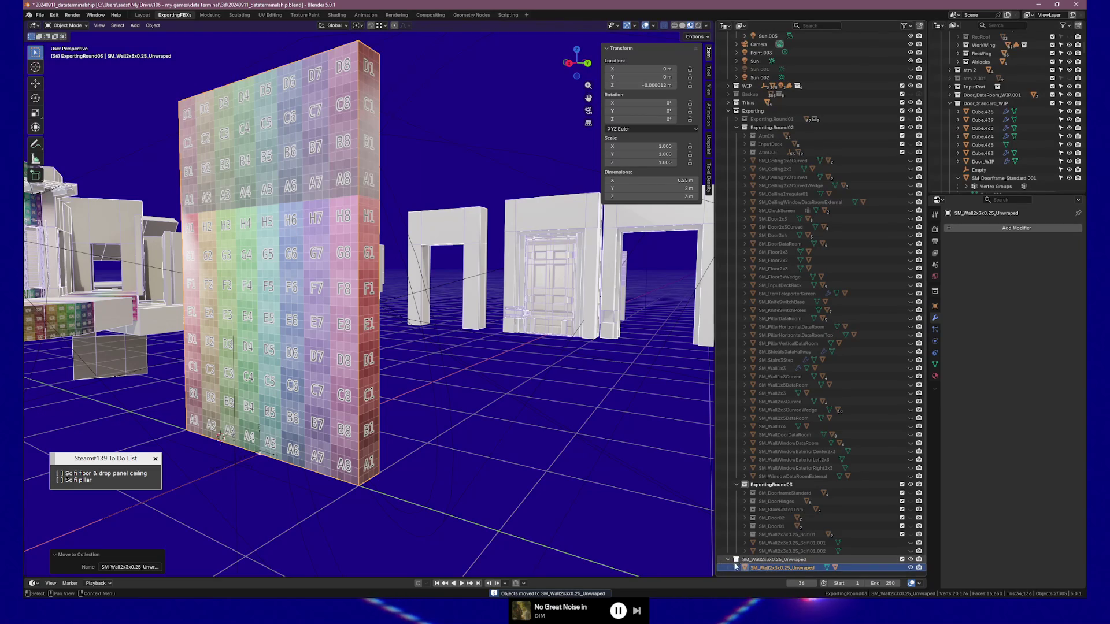
pyautogui.click(728, 560)
pyautogui.click(912, 568)
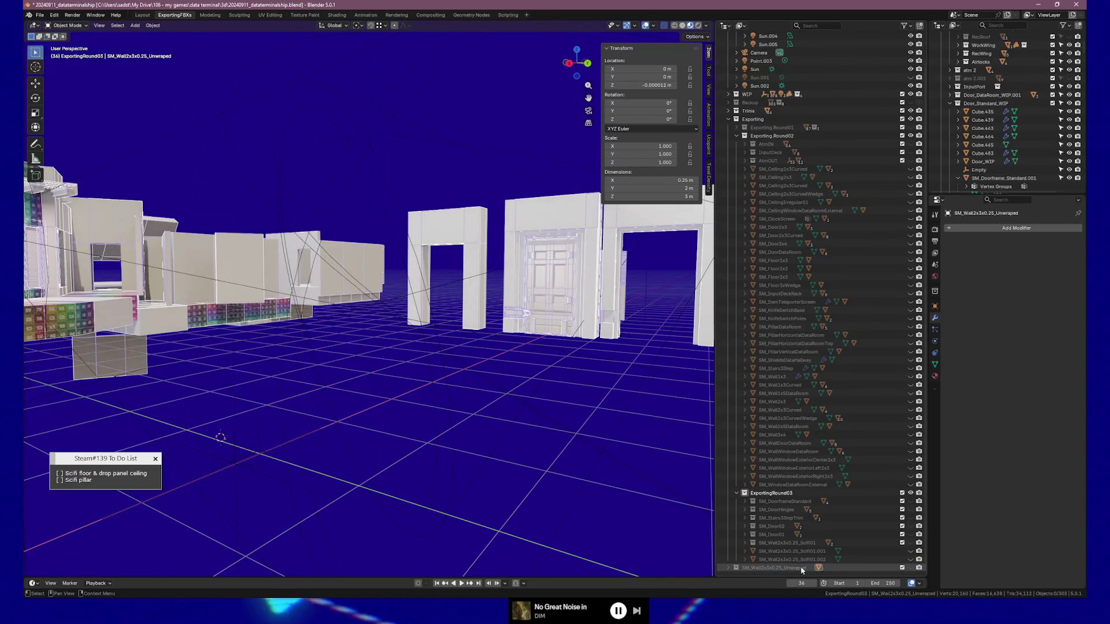
pyautogui.moveTo(768, 566); pyautogui.dragTo(774, 495)
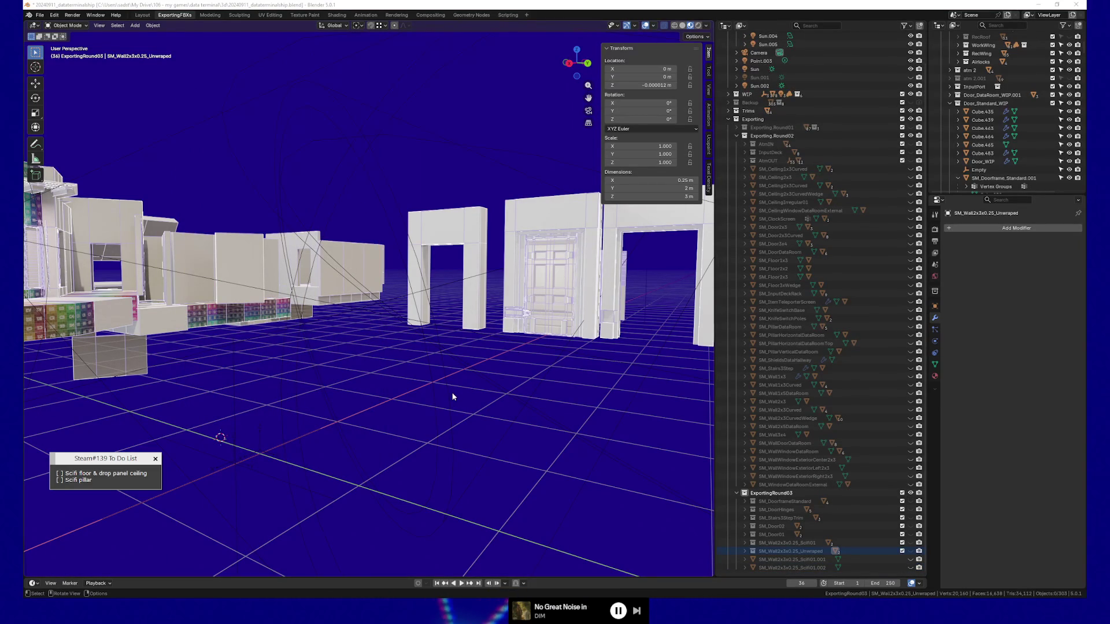
pyautogui.hotkey('alt', 'Tab')
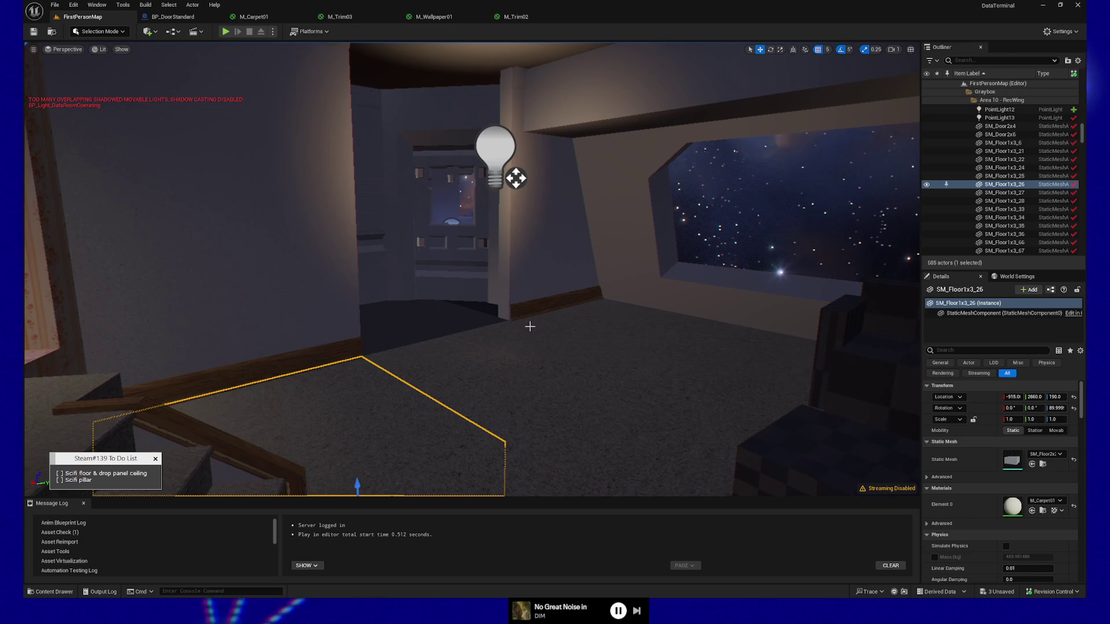
pyautogui.moveTo(550, 341); pyautogui.dragTo(550, 289, button='right')
pyautogui.moveTo(349, 377); pyautogui.dragTo(324, 306)
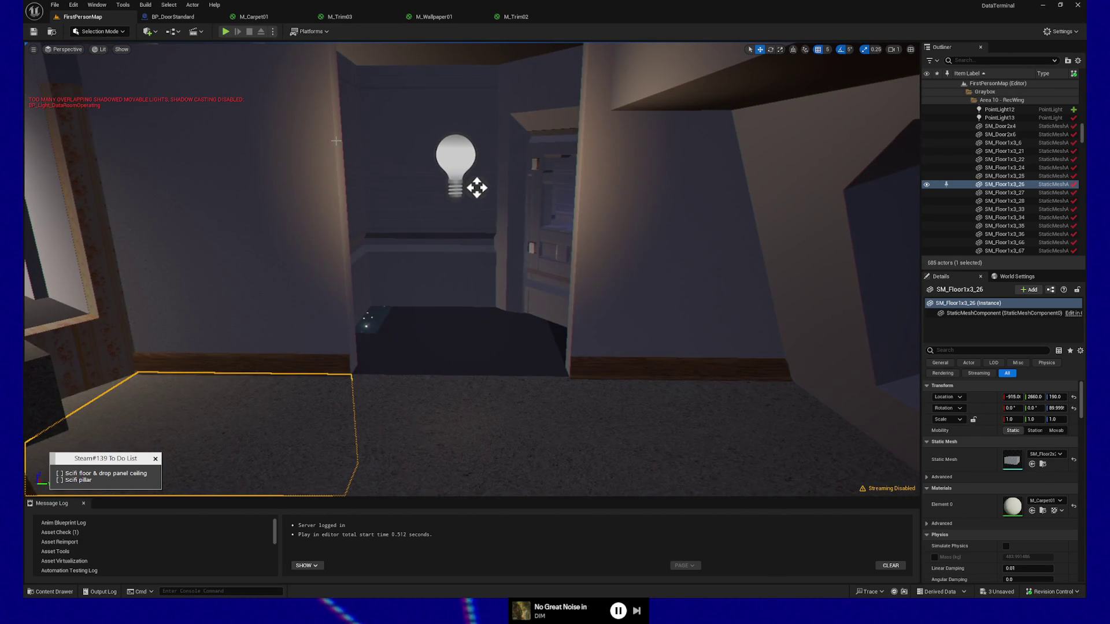
pyautogui.moveTo(534, 321); pyautogui.dragTo(533, 273, button='right')
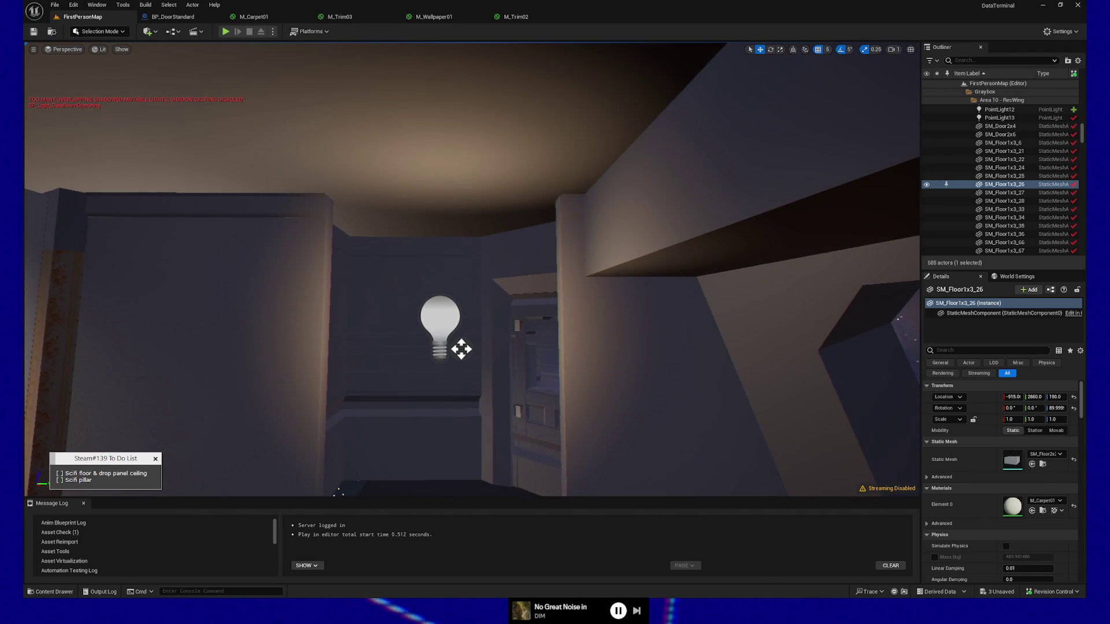
pyautogui.moveTo(489, 406); pyautogui.dragTo(477, 344)
pyautogui.moveTo(468, 398); pyautogui.dragTo(467, 397, button='right')
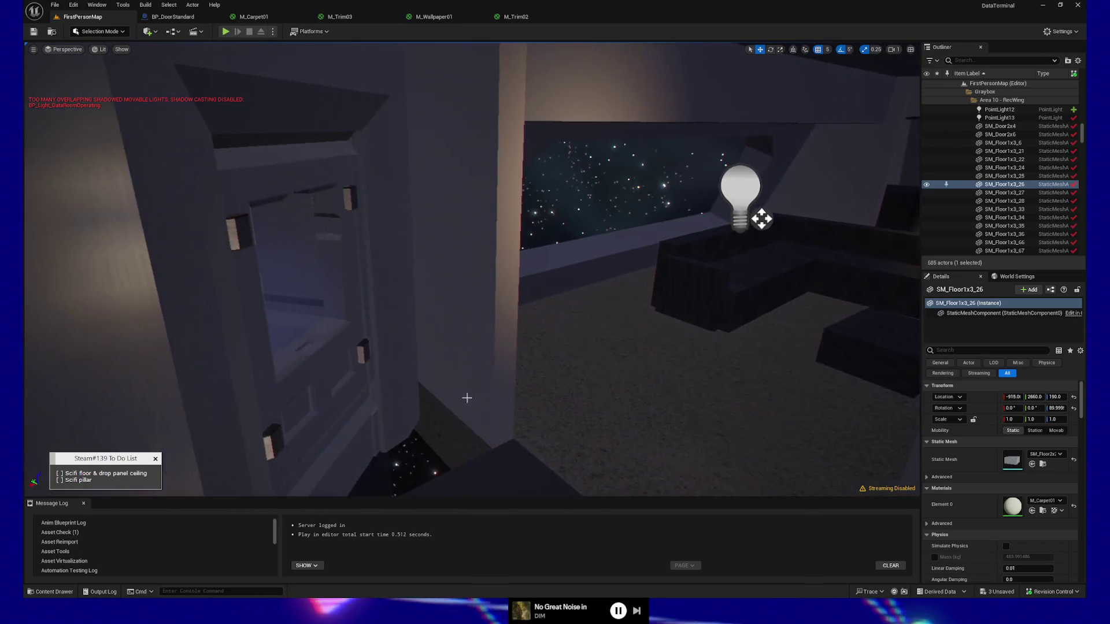
pyautogui.moveTo(432, 333)
pyautogui.mouseDown(button='right')
pyautogui.moveTo(696, 210)
pyautogui.moveTo(734, 421)
pyautogui.moveTo(503, 488)
pyautogui.moveTo(562, 482)
pyautogui.moveTo(595, 453)
pyautogui.moveTo(520, 231)
pyautogui.moveTo(500, 123)
pyautogui.moveTo(496, 355)
pyautogui.mouseUp(button='right')
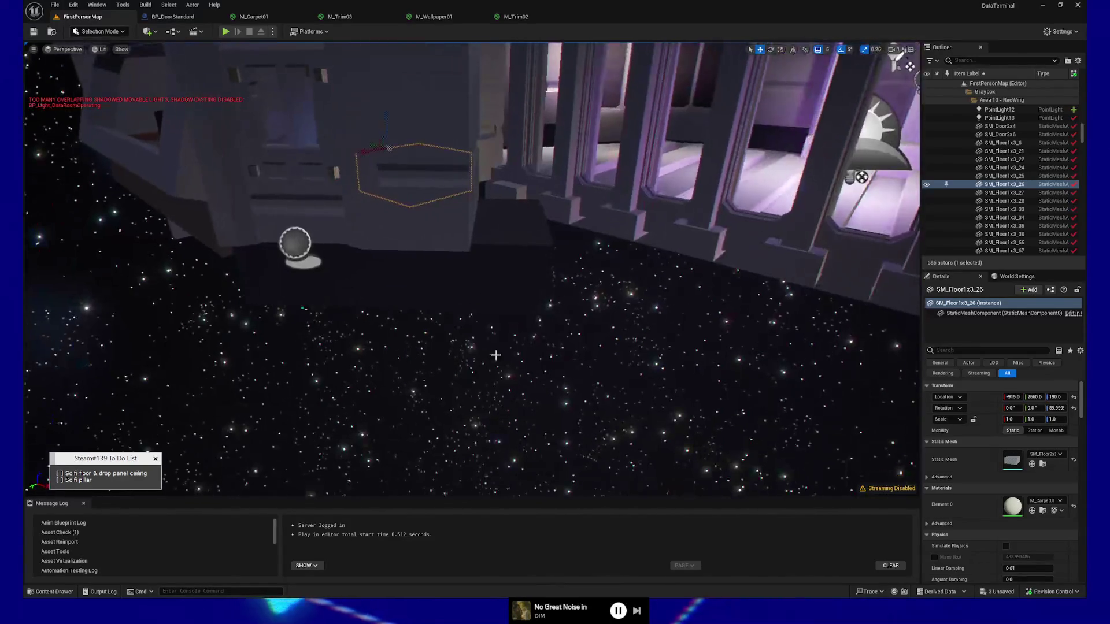
# Delete the right-hand floor tile SM_Floor1x3_68 jutting over the starfield
pyautogui.click(518, 283)
pyautogui.moveTo(518, 283); pyautogui.dragTo(496, 315, button='right')
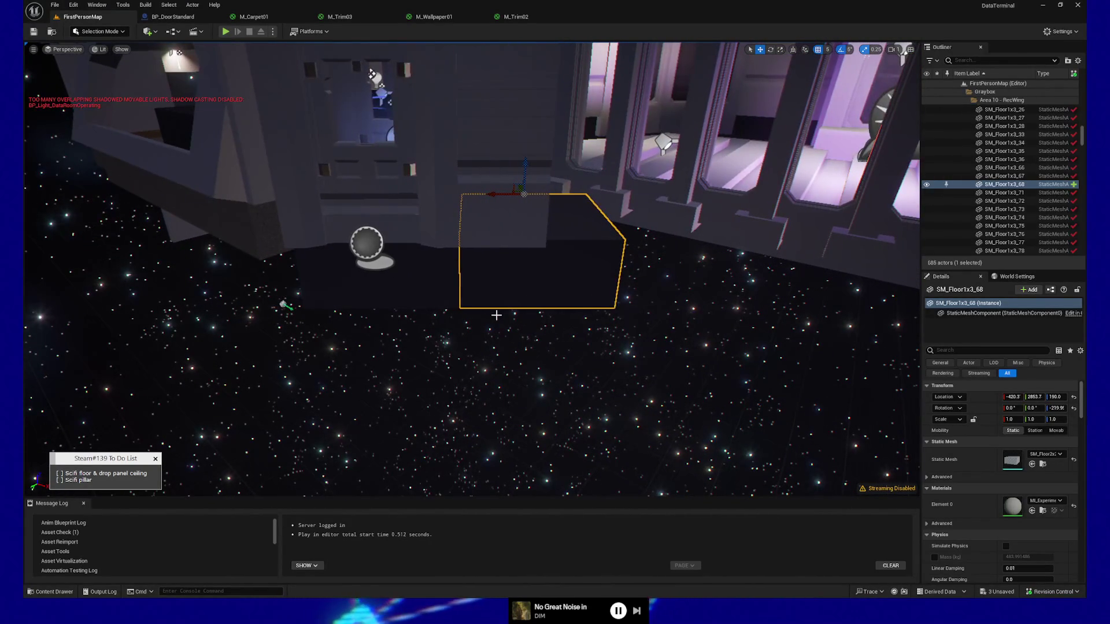
pyautogui.keyDown('ctrl'); pyautogui.click(425, 272); pyautogui.keyUp('ctrl')
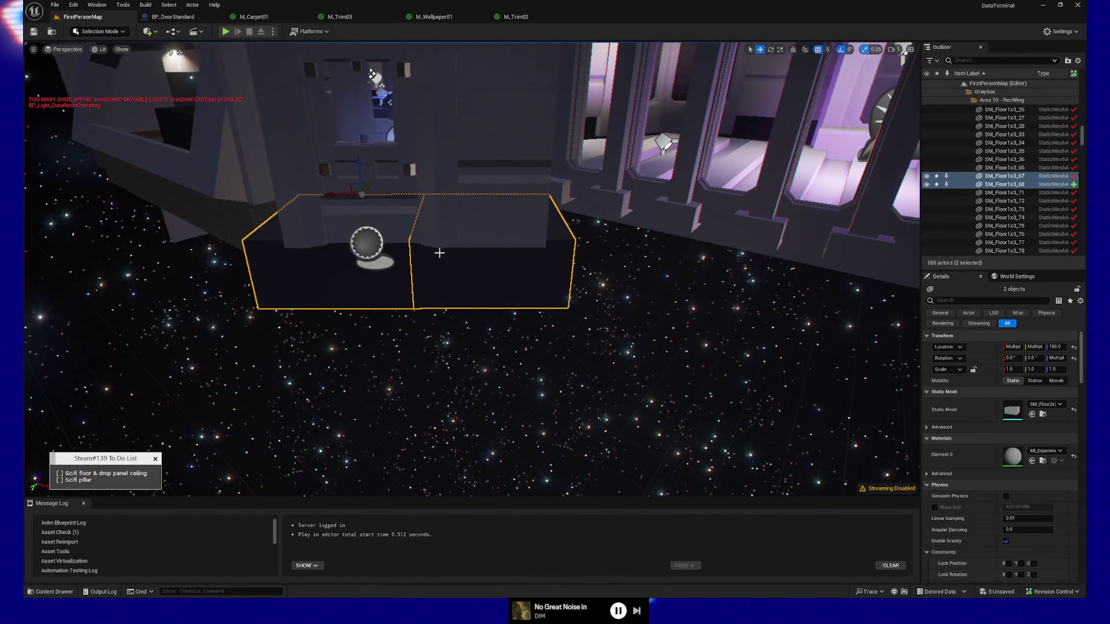
pyautogui.click(518, 268)
pyautogui.press('Delete')
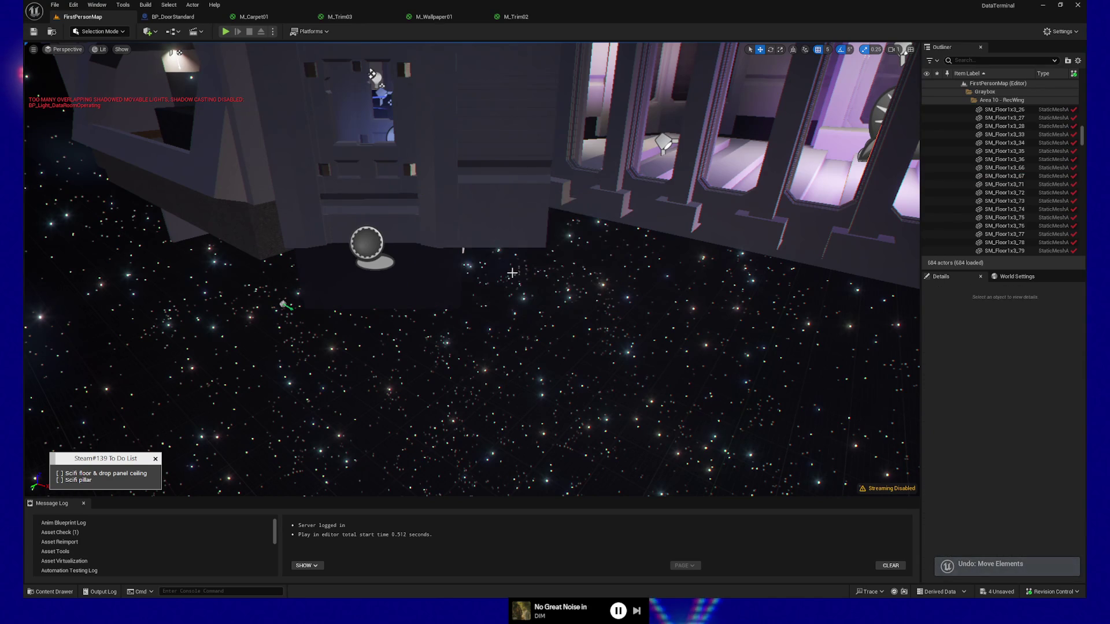
pyautogui.moveTo(518, 268)
pyautogui.mouseDown(button='right')
pyautogui.moveTo(518, 289)
pyautogui.moveTo(404, 173)
pyautogui.moveTo(245, 77)
pyautogui.moveTo(260, 116)
pyautogui.moveTo(307, 115)
pyautogui.mouseUp(button='right')
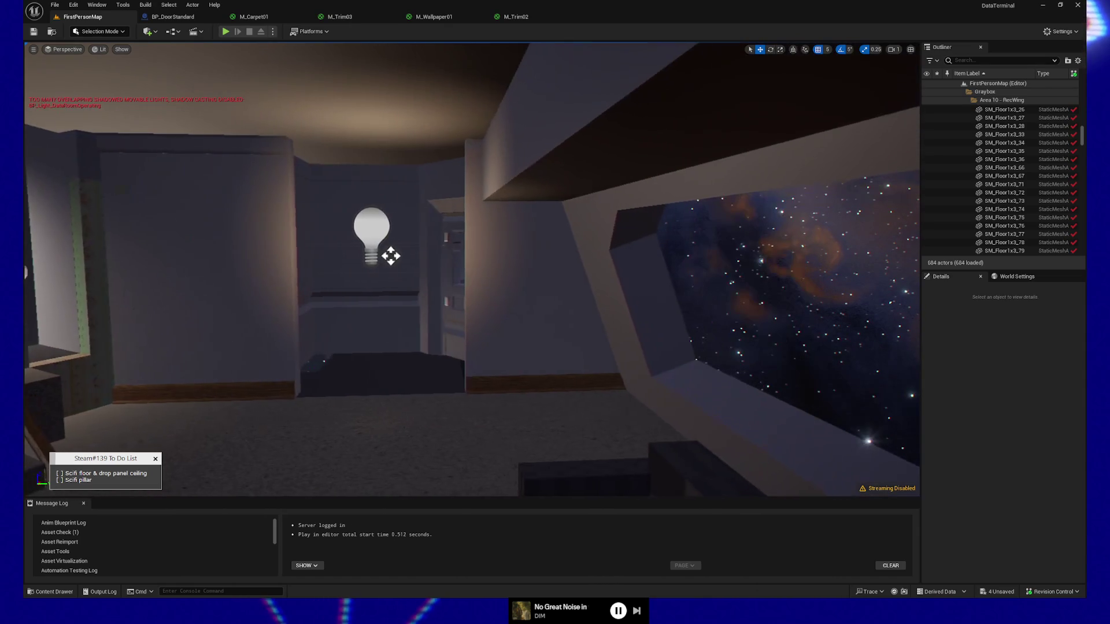
# Slide the BP_DoorStandard6 door left into the doorway, then select floor tile SM_Floor1x3_6
pyautogui.moveTo(451, 371); pyautogui.dragTo(454, 371, button='right')
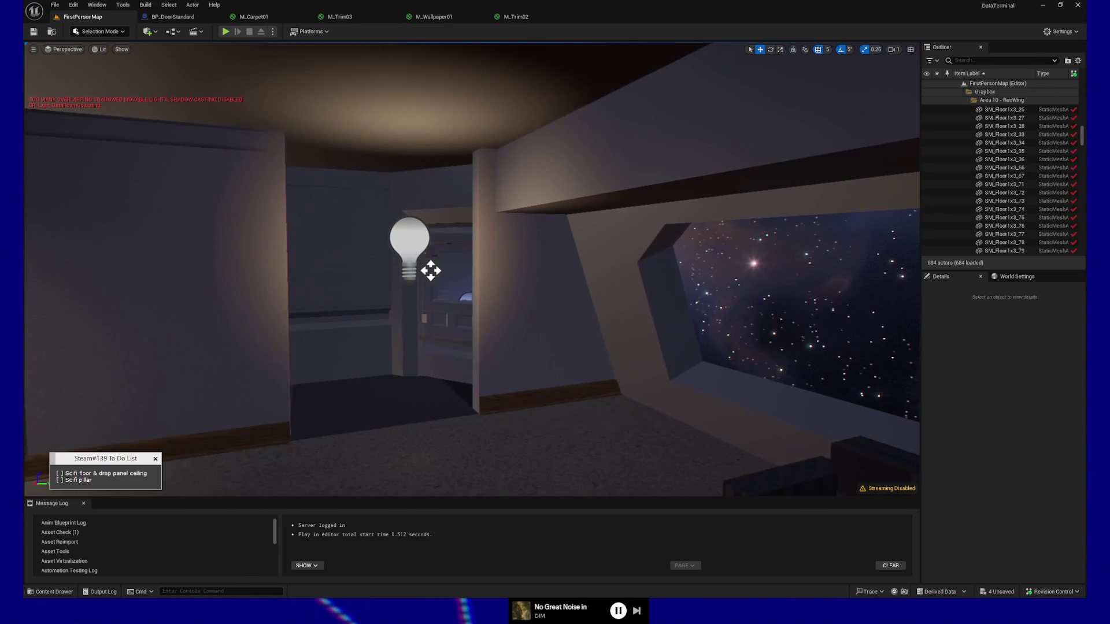
pyautogui.click(440, 351)
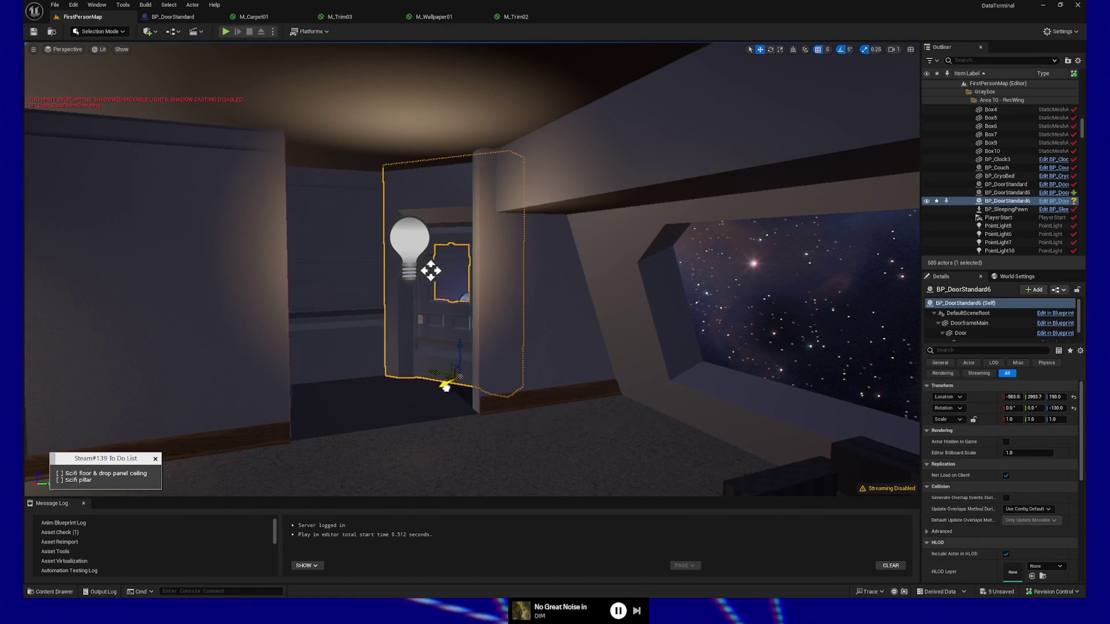
pyautogui.moveTo(416, 418)
pyautogui.mouseDown()
pyautogui.moveTo(379, 435)
pyautogui.moveTo(385, 420)
pyautogui.moveTo(406, 427)
pyautogui.mouseUp()
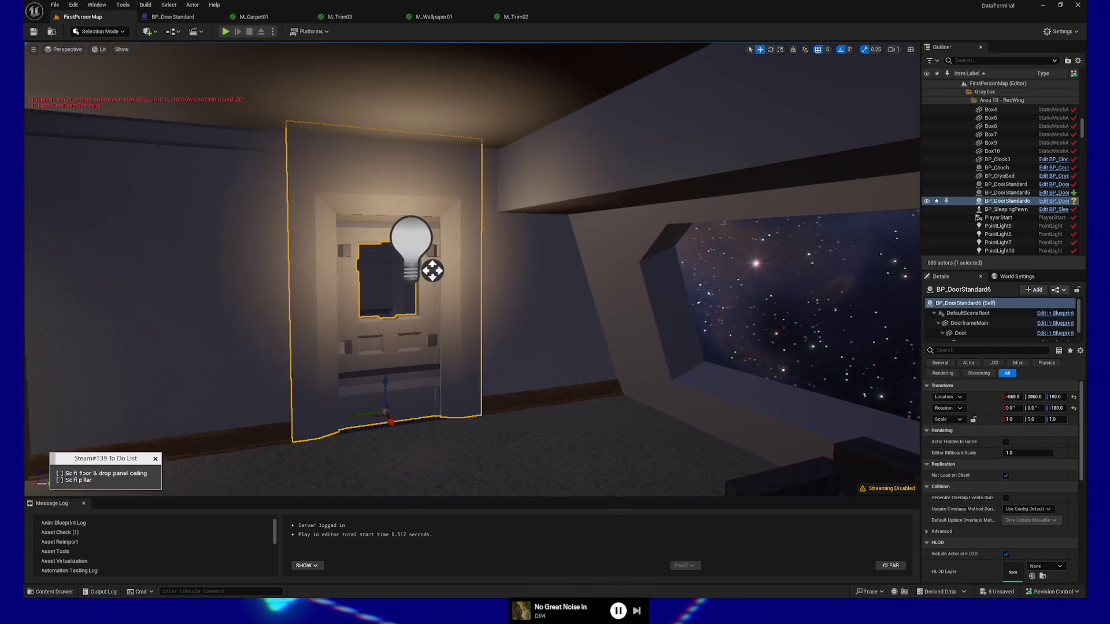
pyautogui.moveTo(440, 347); pyautogui.dragTo(416, 347, button='right')
pyautogui.click(429, 461)
pyautogui.moveTo(429, 461)
pyautogui.mouseDown(button='right')
pyautogui.moveTo(387, 457)
pyautogui.moveTo(468, 467)
pyautogui.mouseUp(button='right')
pyautogui.rightClick(512, 427)
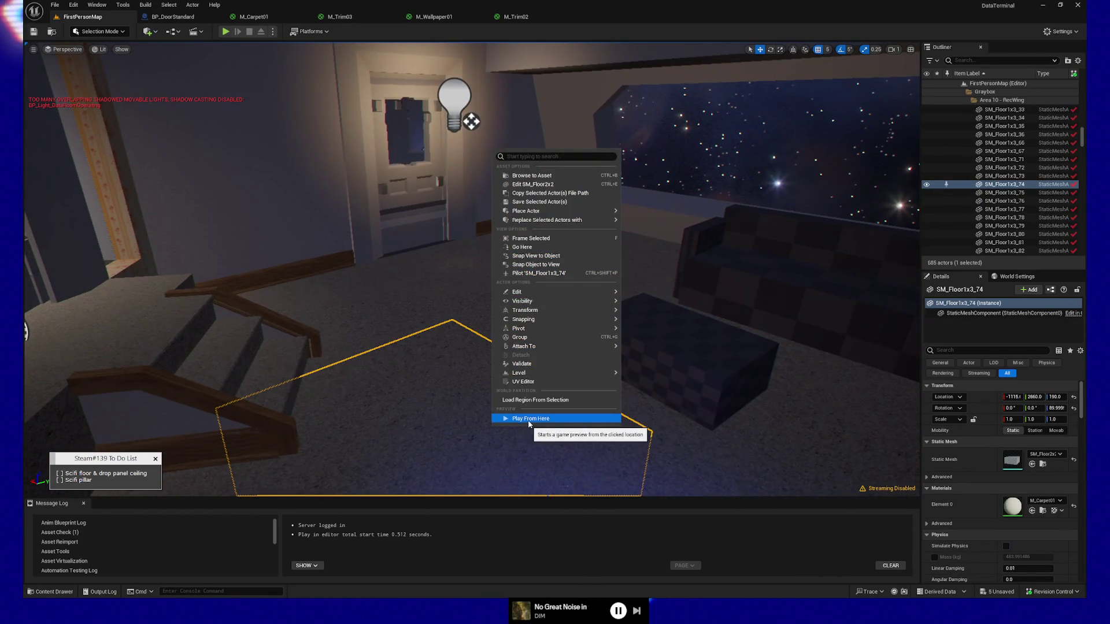
pyautogui.click(529, 418)
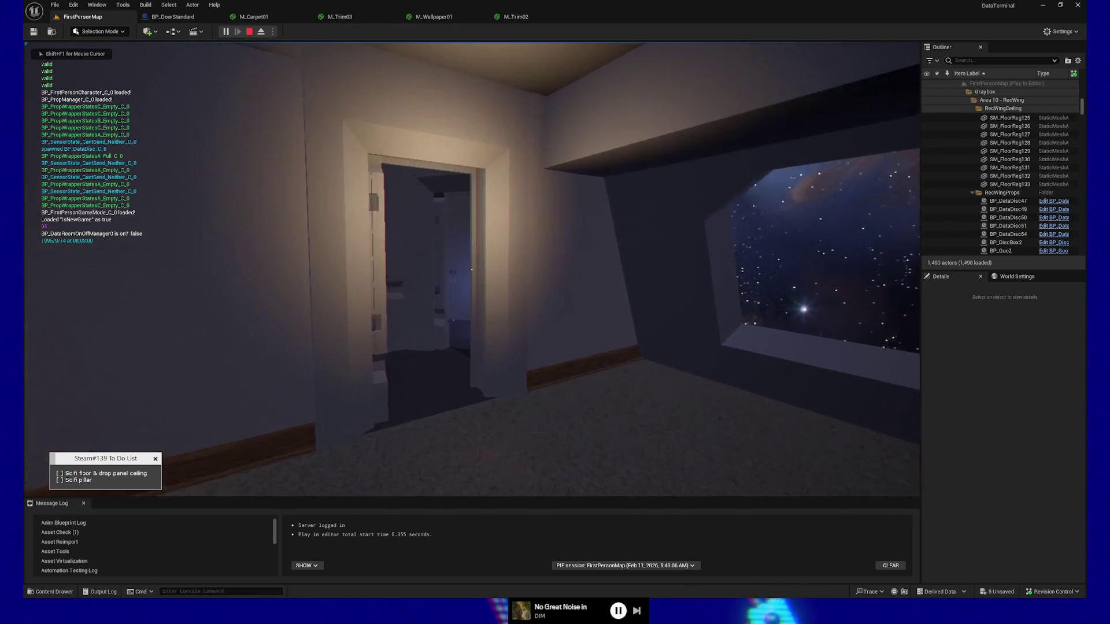
pyautogui.press('w')
pyautogui.press('s')
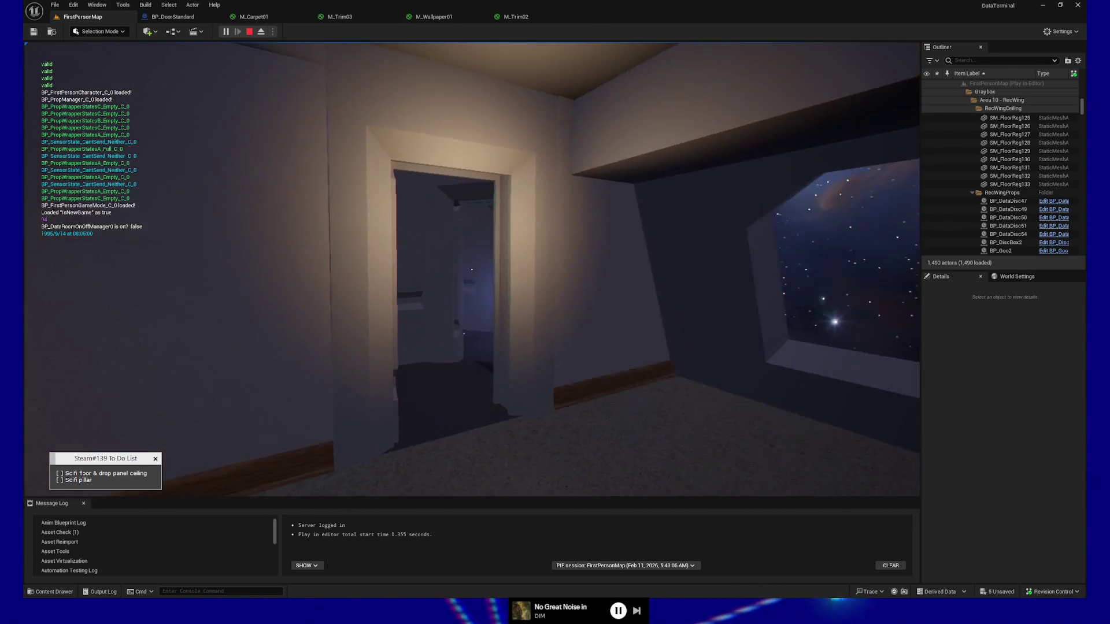
pyautogui.press('w')
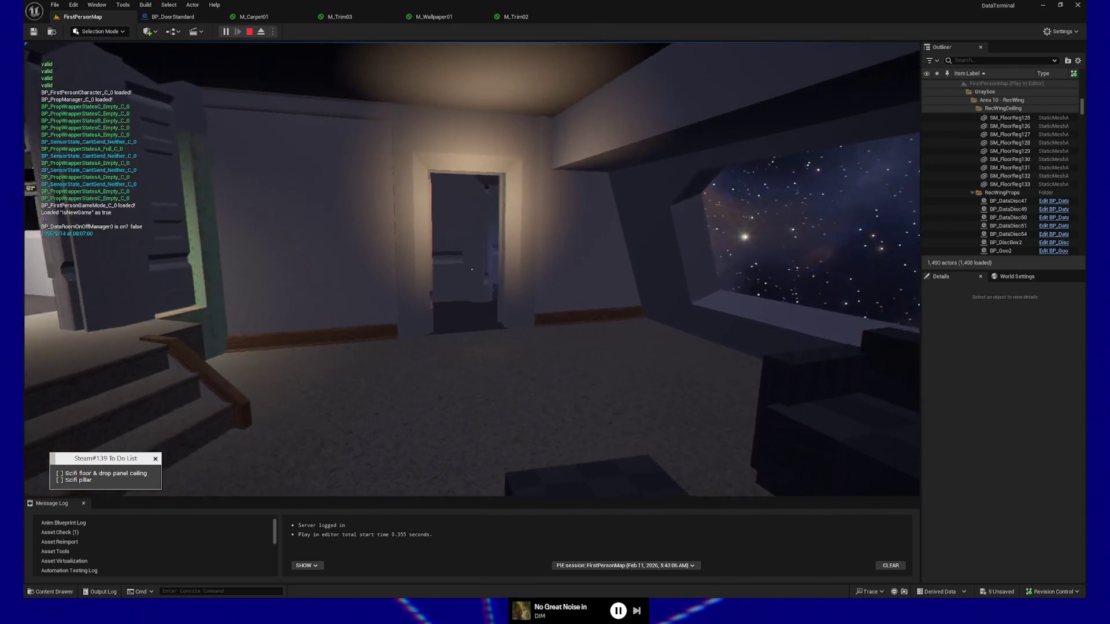
pyautogui.press('w')
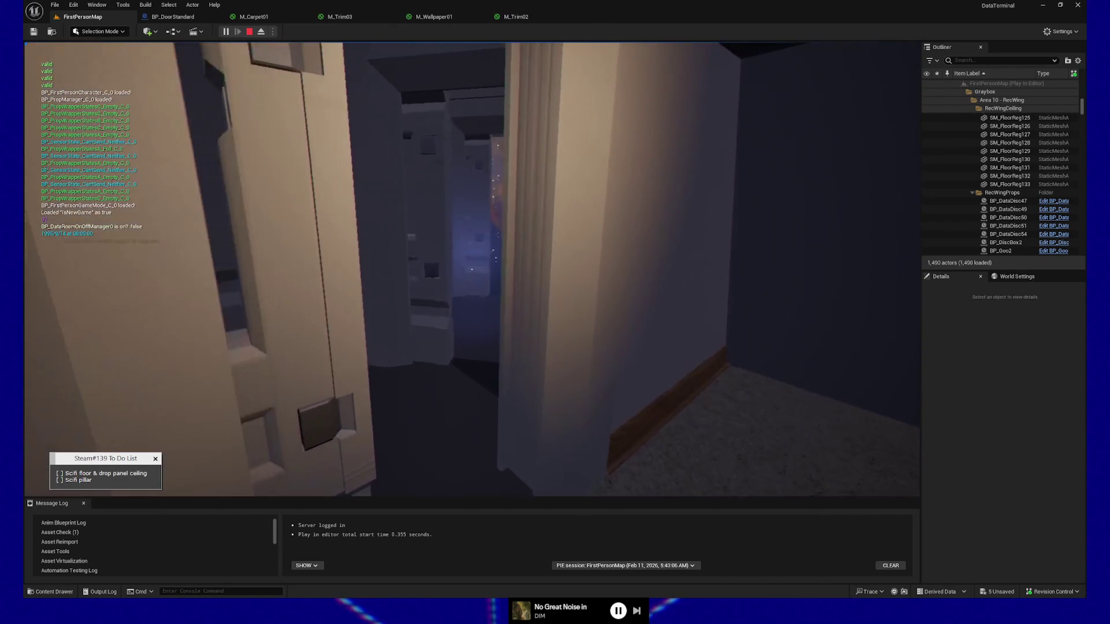
pyautogui.press('s')
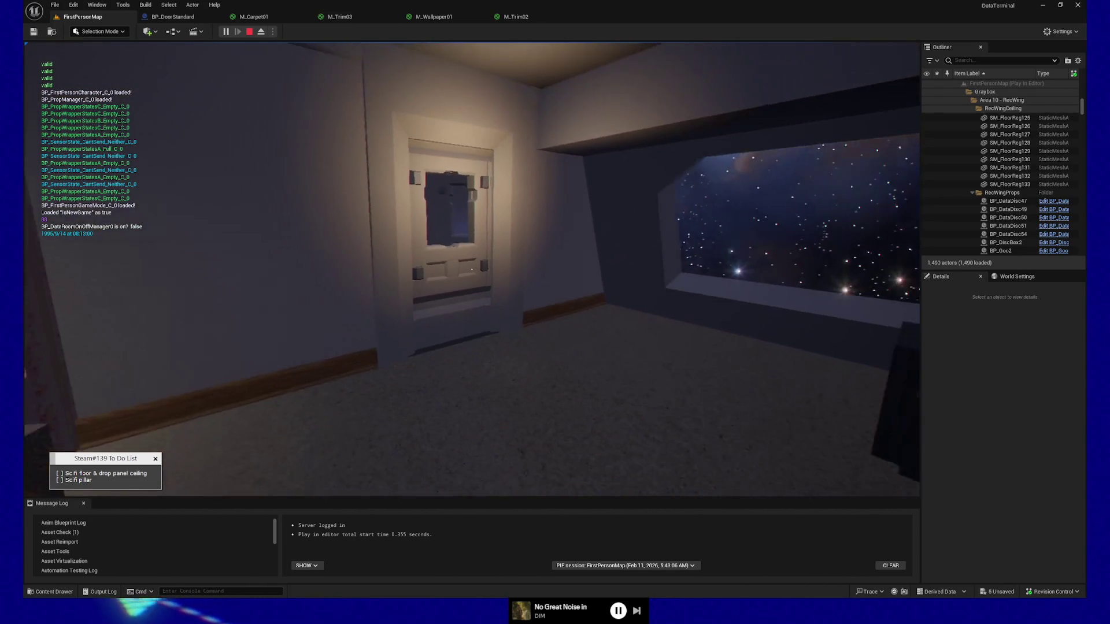
pyautogui.press('Escape')
pyautogui.click(477, 403)
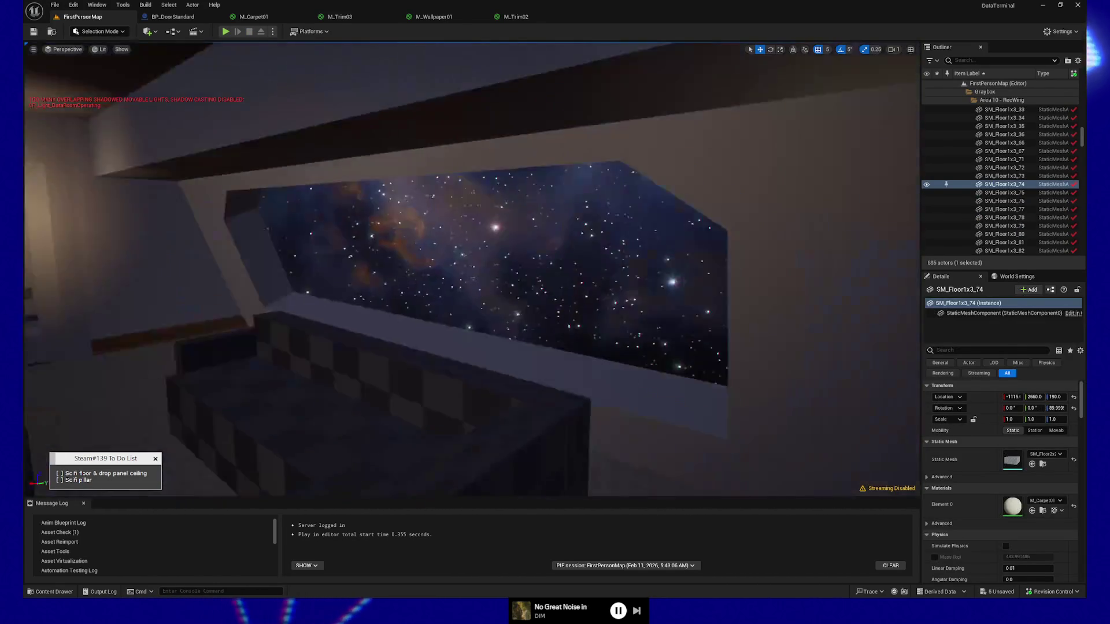
# Rotate BP_DoorStandard6 a quarter turn and slide it along Y and X into the doorway
pyautogui.moveTo(472, 269)
pyautogui.mouseDown(button='right')
pyautogui.moveTo(416, 275)
pyautogui.moveTo(470, 328)
pyautogui.mouseUp(button='right')
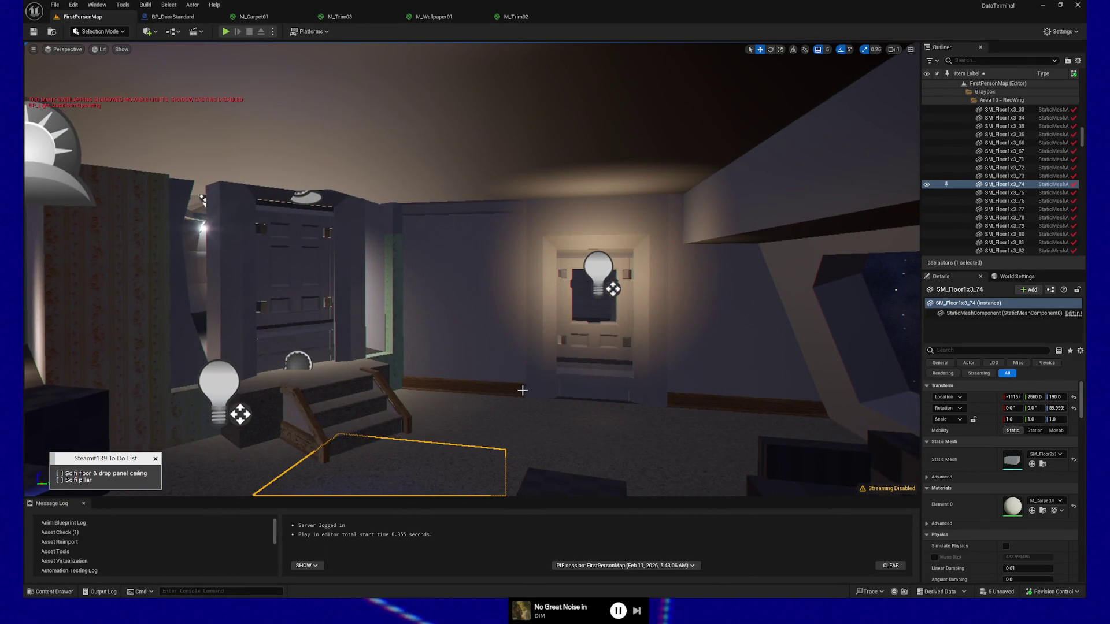
pyautogui.moveTo(522, 390); pyautogui.dragTo(569, 386, button='right')
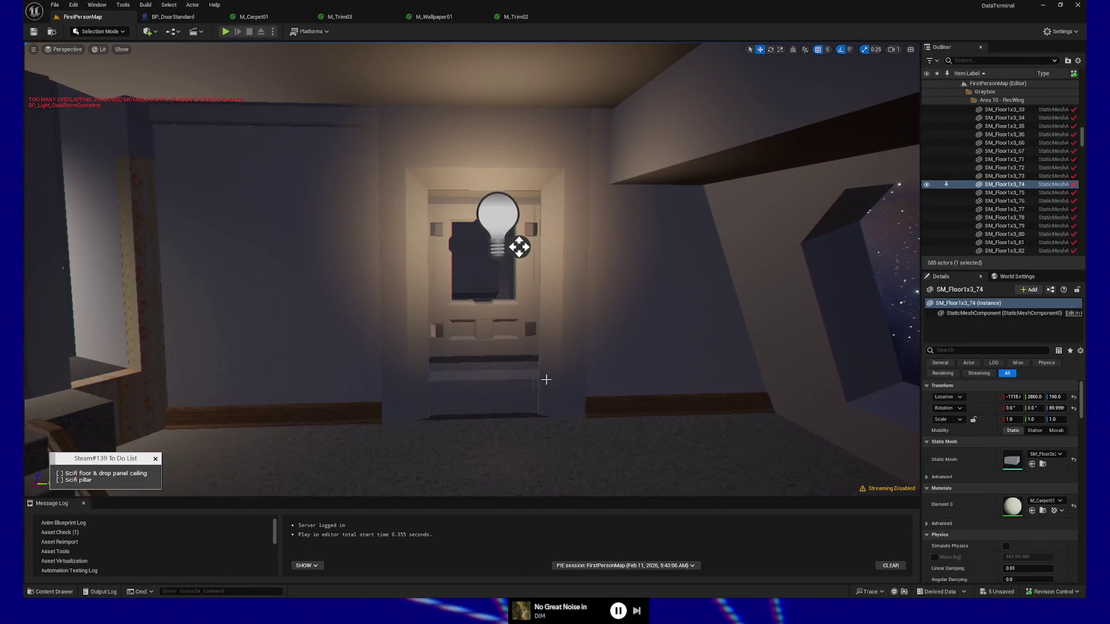
pyautogui.click(479, 403)
pyautogui.moveTo(483, 413)
pyautogui.mouseDown()
pyautogui.moveTo(476, 393)
pyautogui.moveTo(480, 409)
pyautogui.mouseUp()
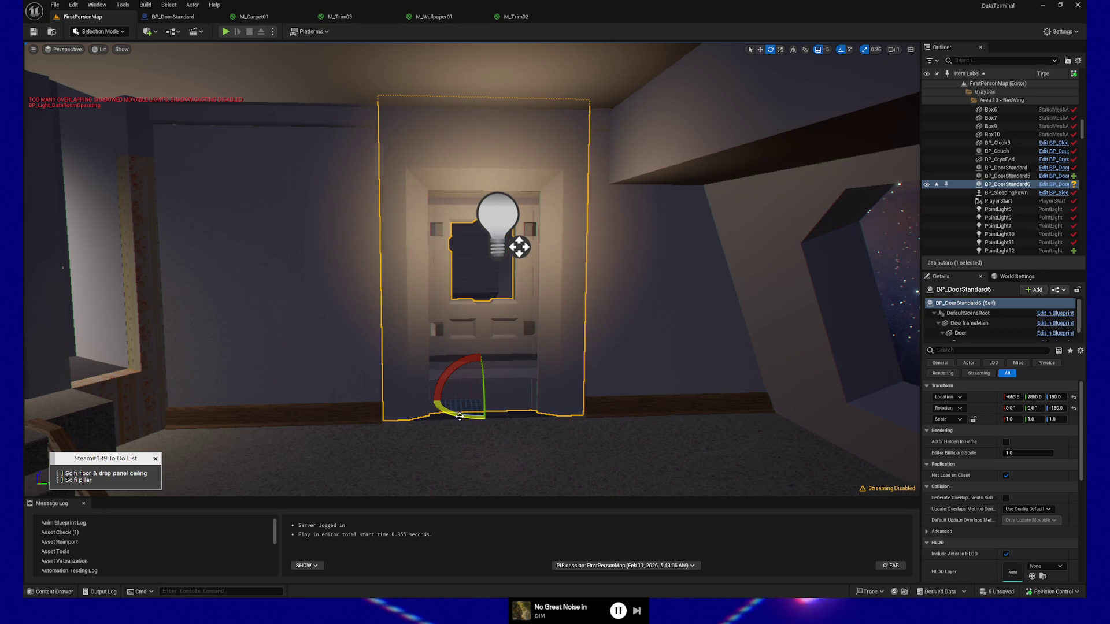
pyautogui.moveTo(460, 416); pyautogui.dragTo(488, 417)
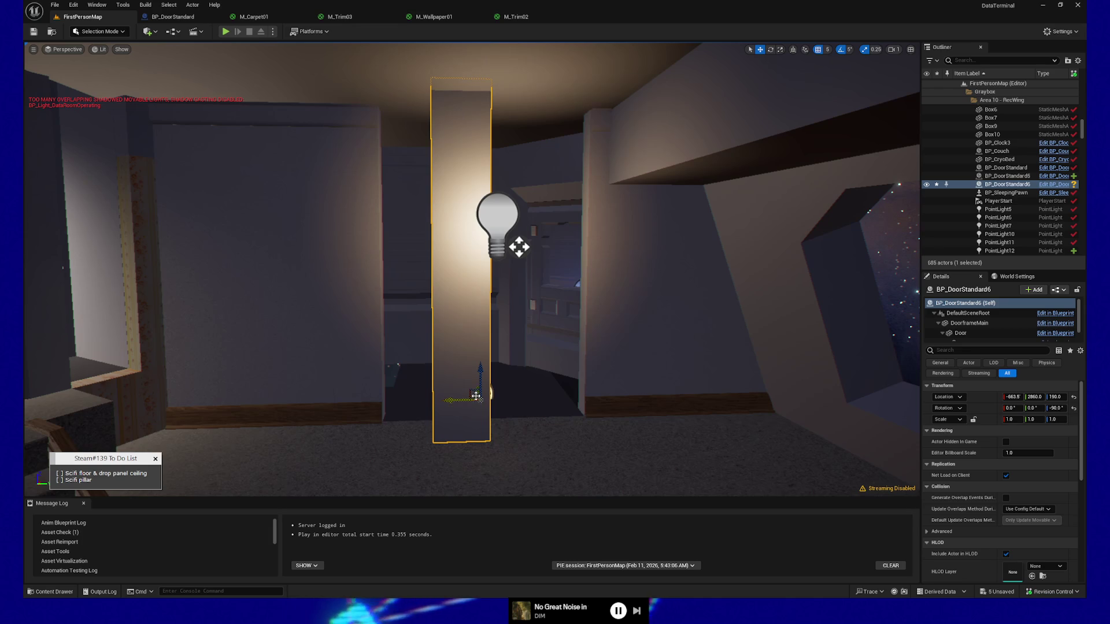
pyautogui.moveTo(459, 399); pyautogui.dragTo(538, 391)
pyautogui.moveTo(537, 391)
pyautogui.mouseDown(button='right')
pyautogui.moveTo(567, 464)
pyautogui.moveTo(579, 421)
pyautogui.moveTo(556, 406)
pyautogui.mouseUp(button='right')
pyautogui.moveTo(552, 361); pyautogui.dragTo(564, 363)
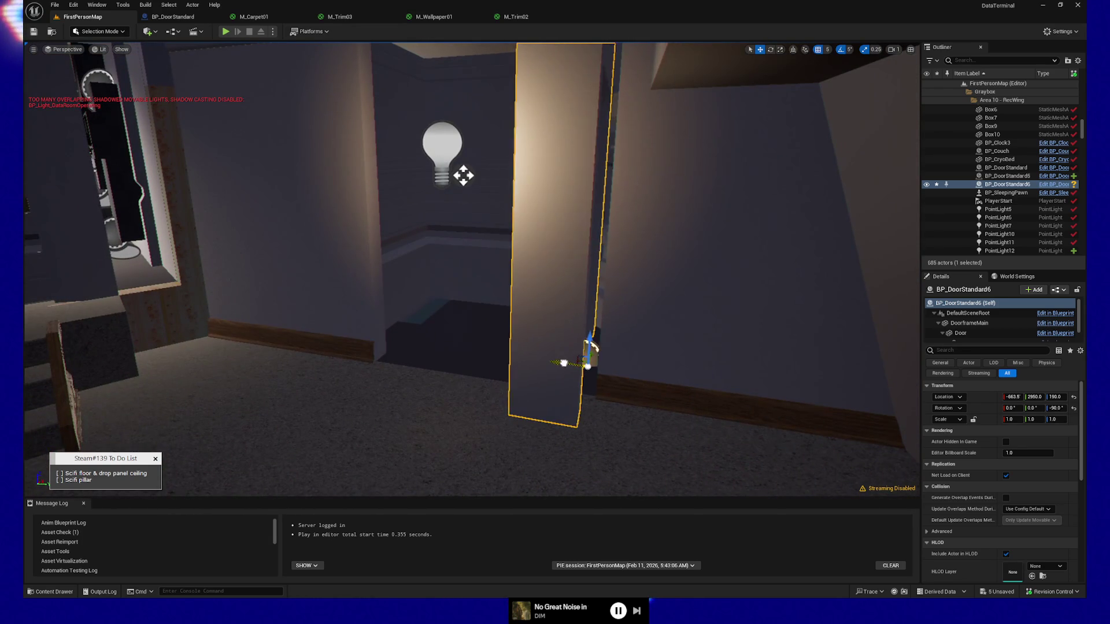
pyautogui.moveTo(575, 366); pyautogui.dragTo(664, 372, button='right')
pyautogui.moveTo(624, 378); pyautogui.dragTo(660, 352)
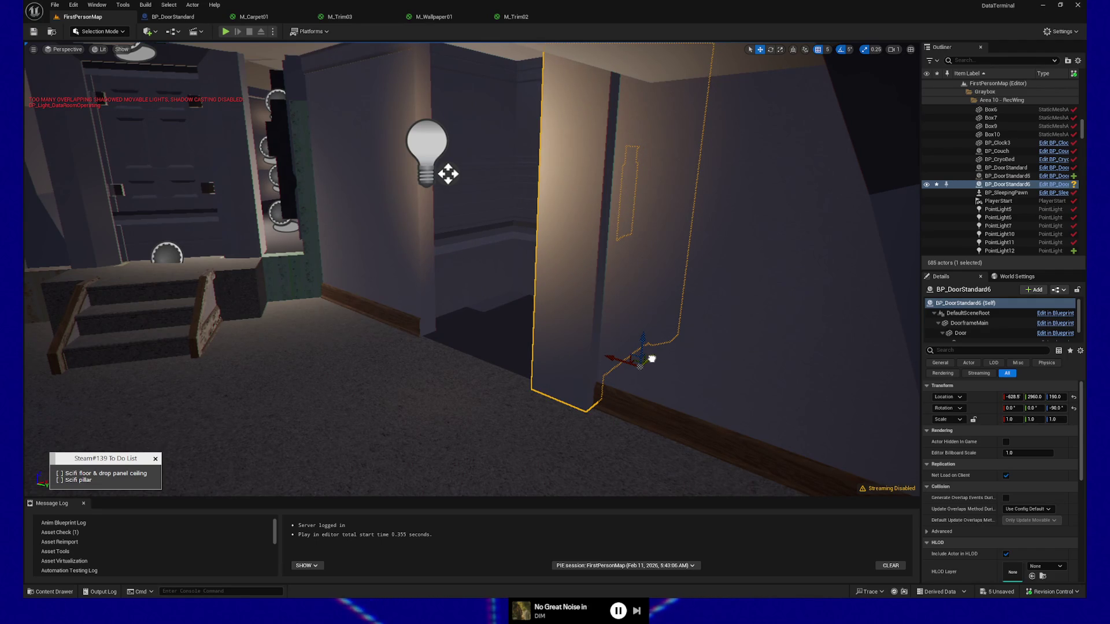
# Focus on the neighbouring BP_DoorStandard door and delete it
pyautogui.moveTo(653, 358)
pyautogui.mouseDown(button='right')
pyautogui.moveTo(769, 336)
pyautogui.moveTo(723, 341)
pyautogui.moveTo(752, 338)
pyautogui.mouseUp(button='right')
pyautogui.click(704, 248)
pyautogui.press('f')
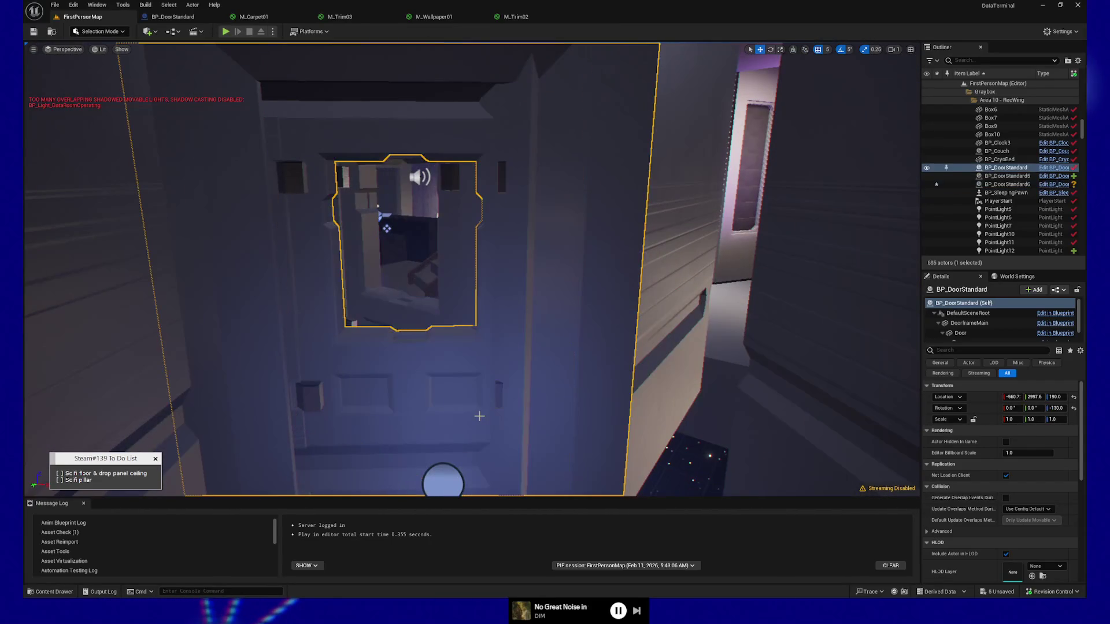
pyautogui.press('Delete')
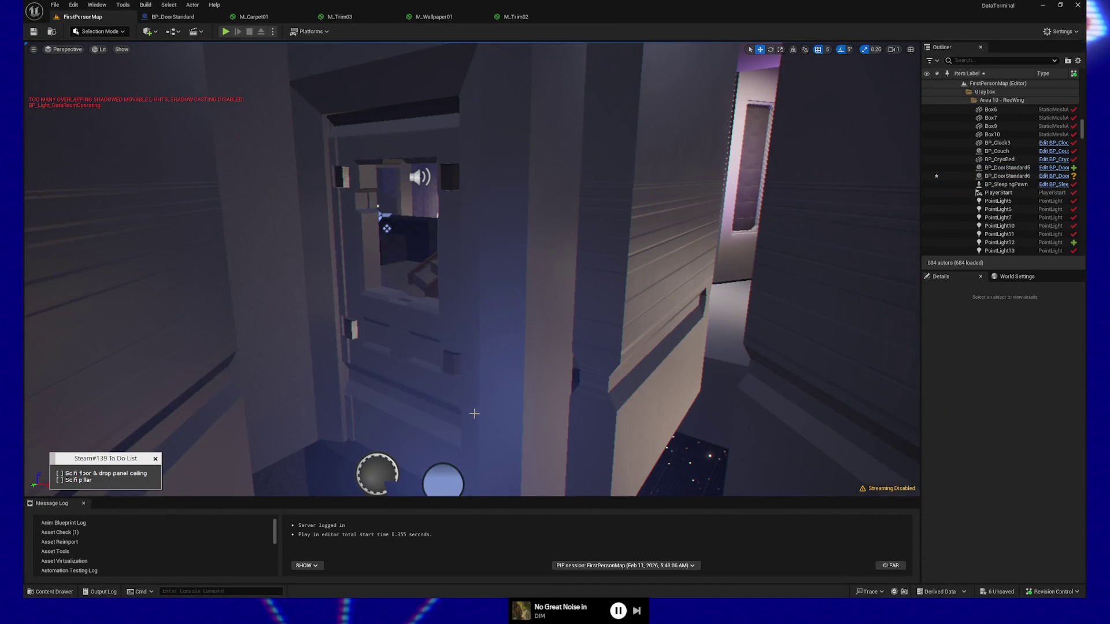
pyautogui.moveTo(474, 413)
pyautogui.mouseDown(button='right')
pyautogui.moveTo(456, 411)
pyautogui.moveTo(492, 412)
pyautogui.moveTo(457, 417)
pyautogui.moveTo(459, 427)
pyautogui.mouseUp(button='right')
# Play the level from a spot inside the room and walk toward the doorway
pyautogui.rightClick(412, 462)
pyautogui.click(462, 452)
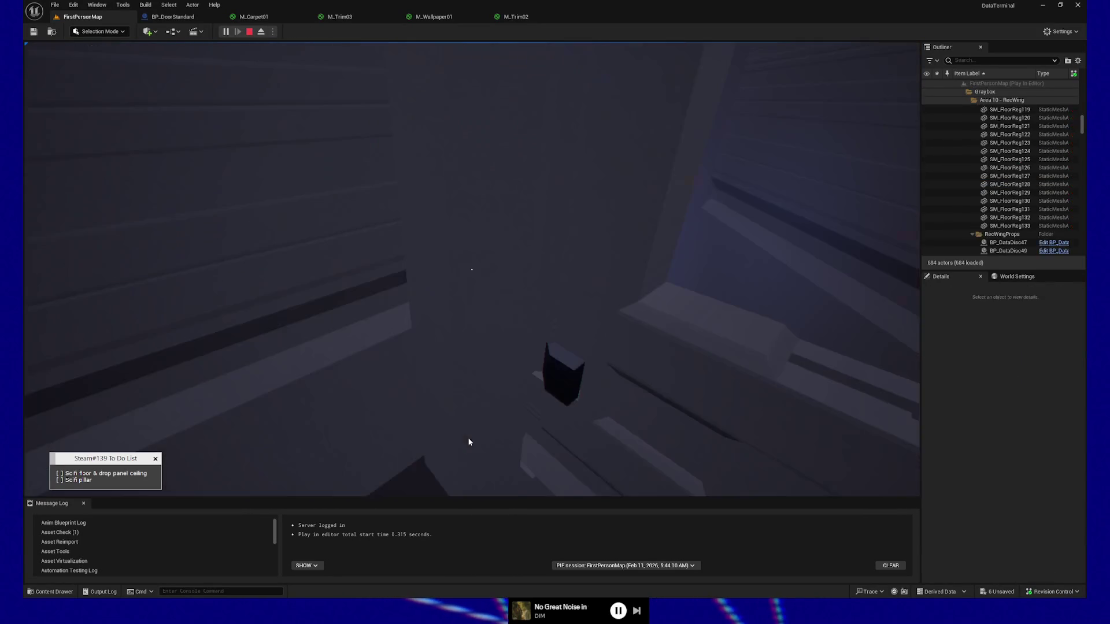
pyautogui.click(549, 412)
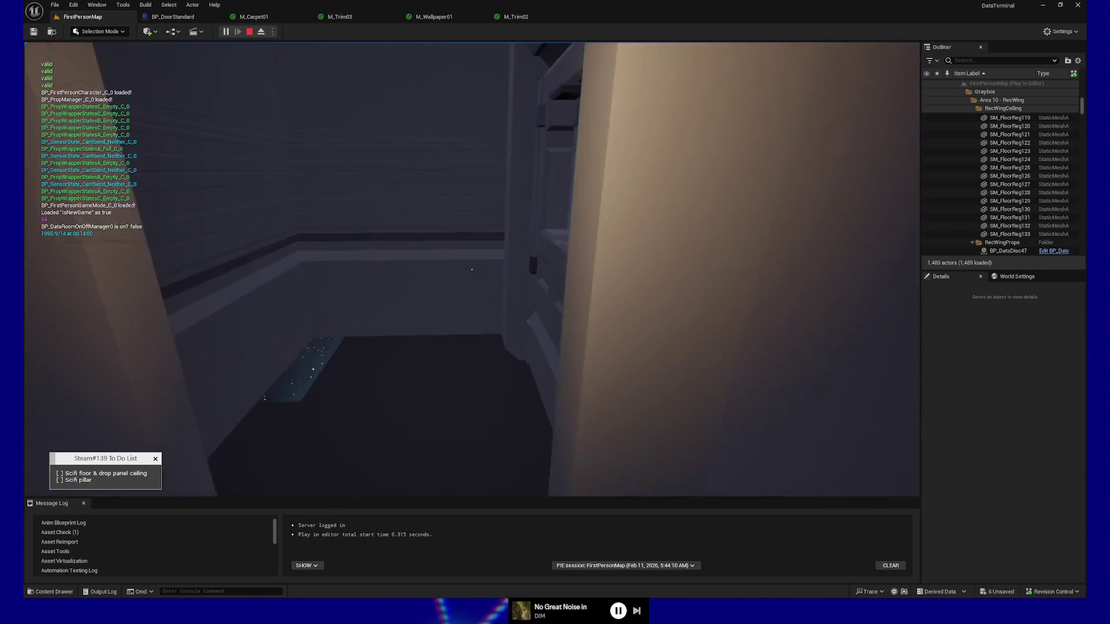
pyautogui.press('w')
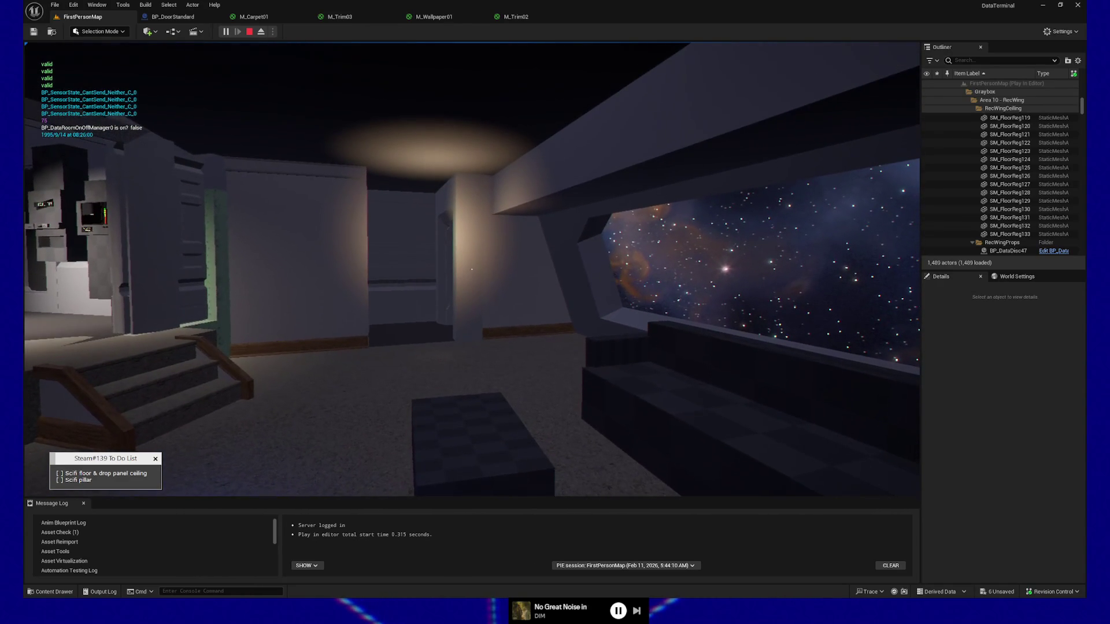
pyautogui.press('w')
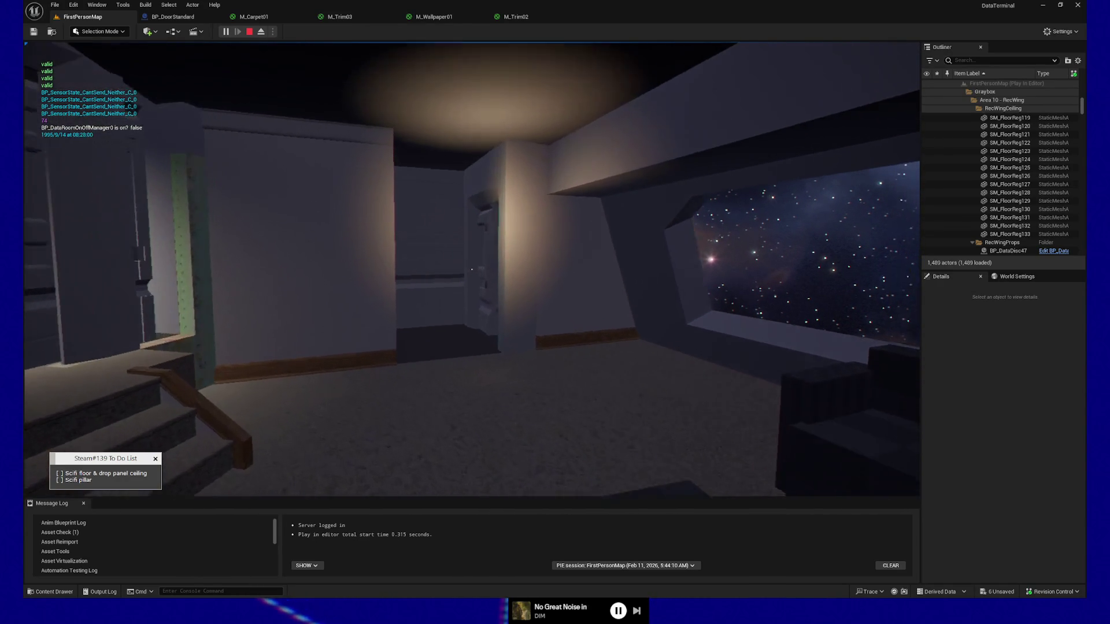